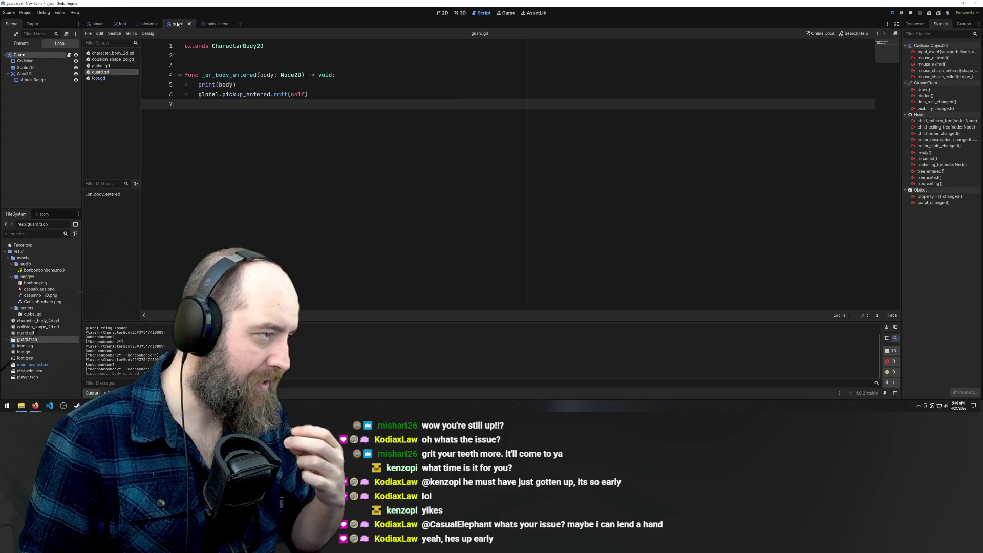
# Step: Switch to the main scene and inspect bonbon2's body_entered signal and its current handler
pyautogui.click(207, 24)
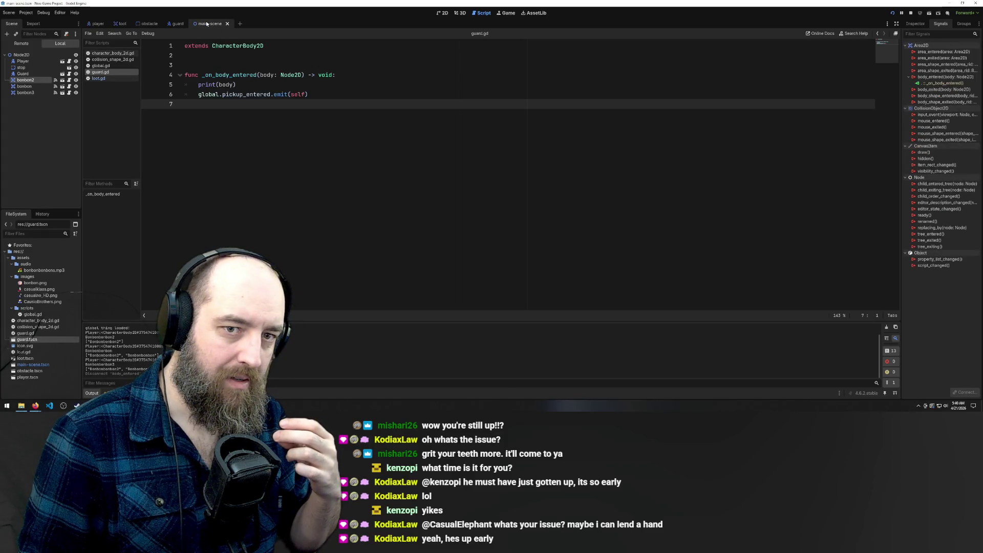
pyautogui.rightClick(939, 78)
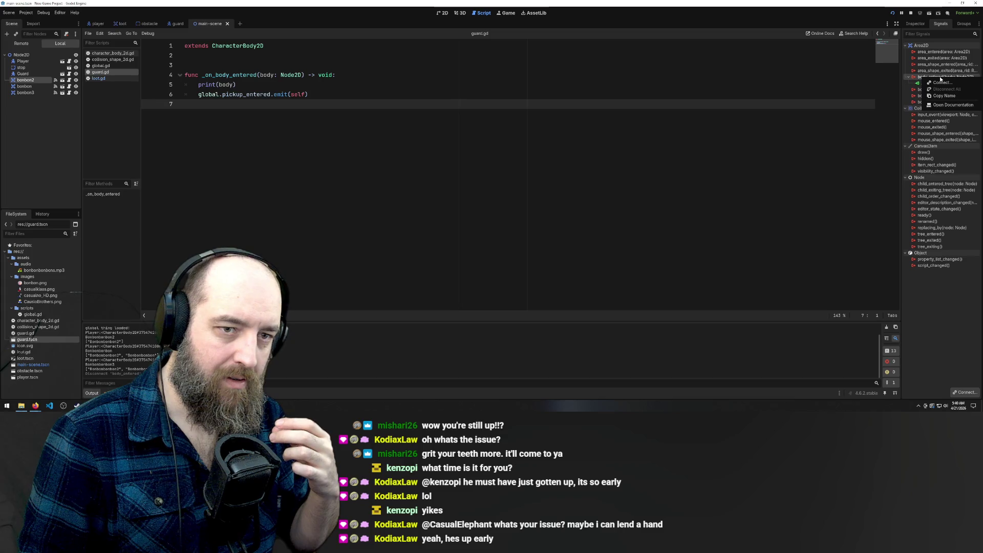
pyautogui.click(433, 145)
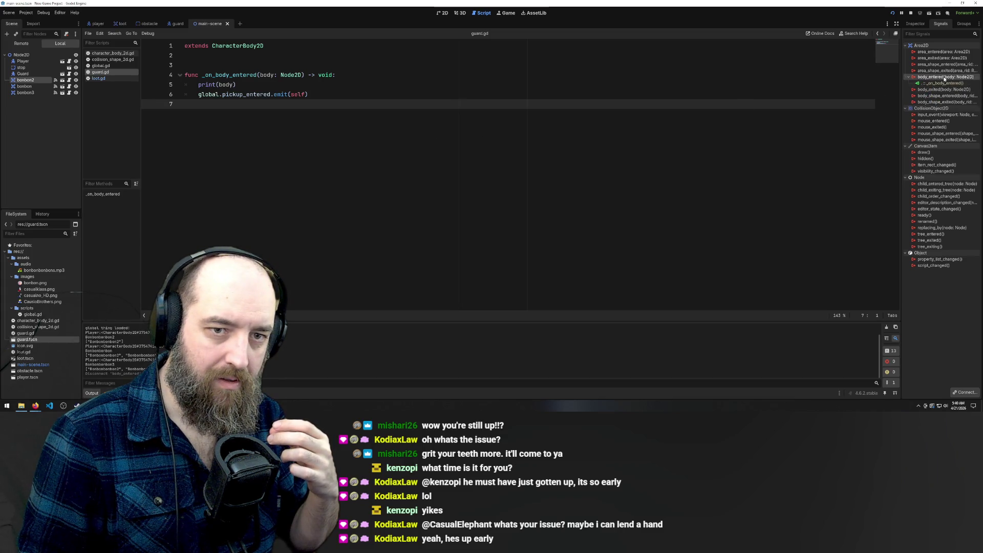
pyautogui.doubleClick(938, 78)
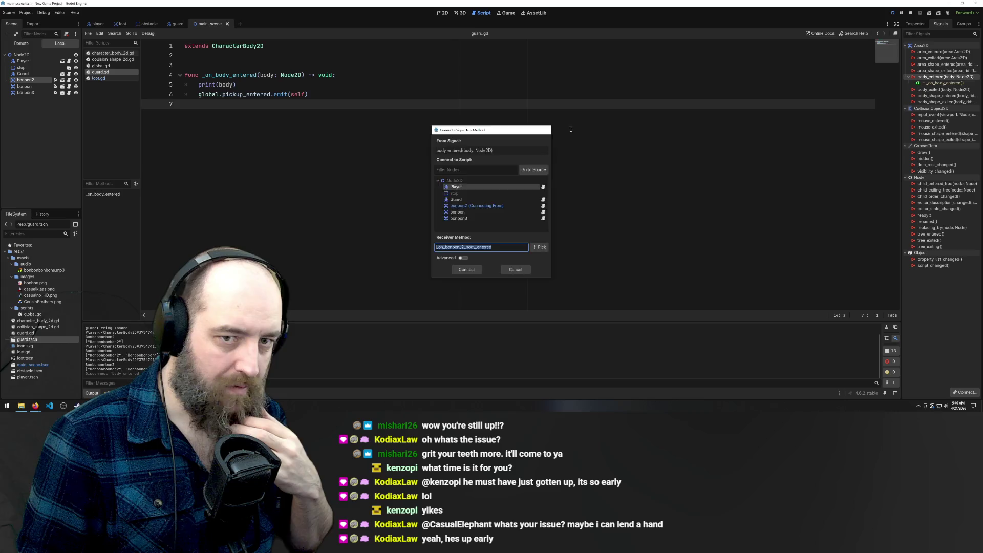
pyautogui.press('Escape')
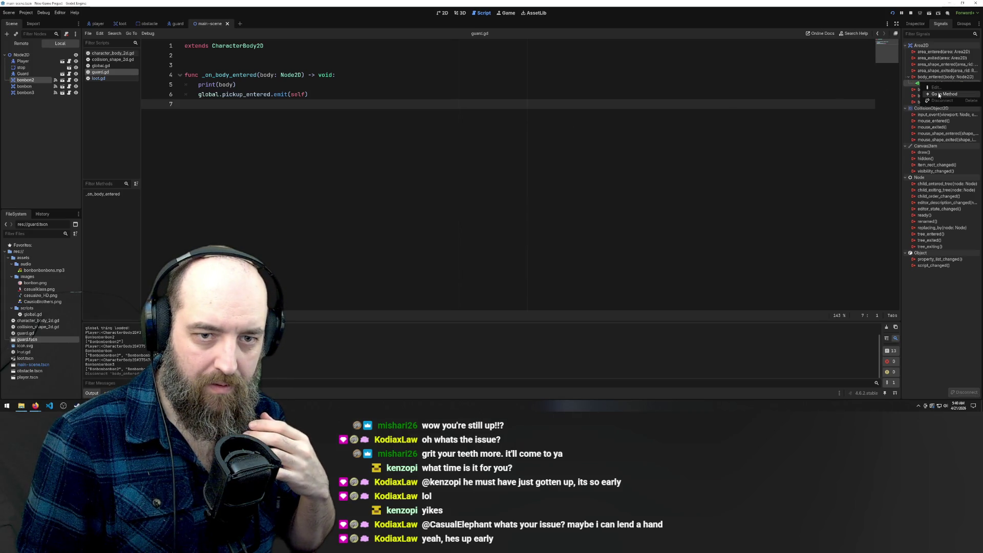
pyautogui.click(946, 94)
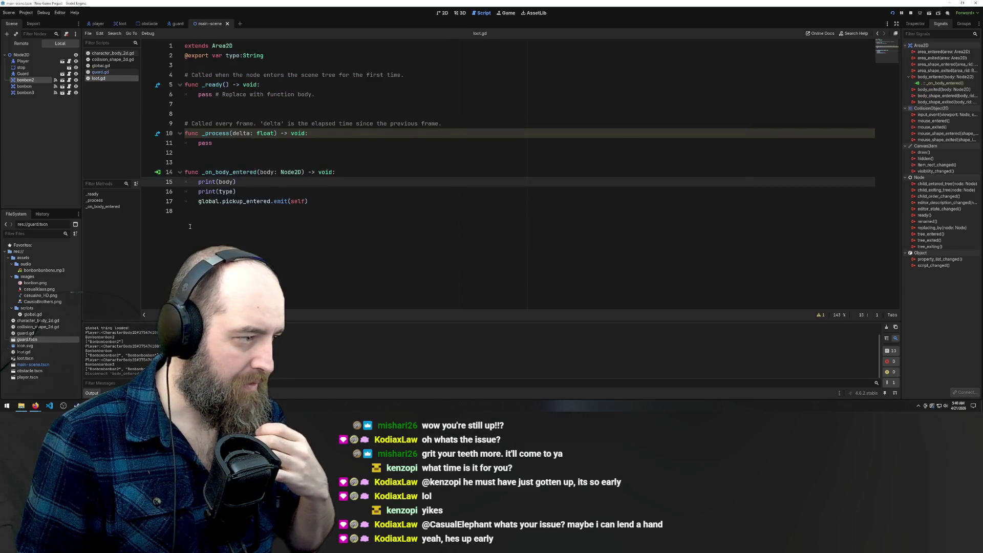
# Step: Connect body_entered to the Guard's existing _on_body_entered method, then check its incoming connections
pyautogui.rightClick(944, 78)
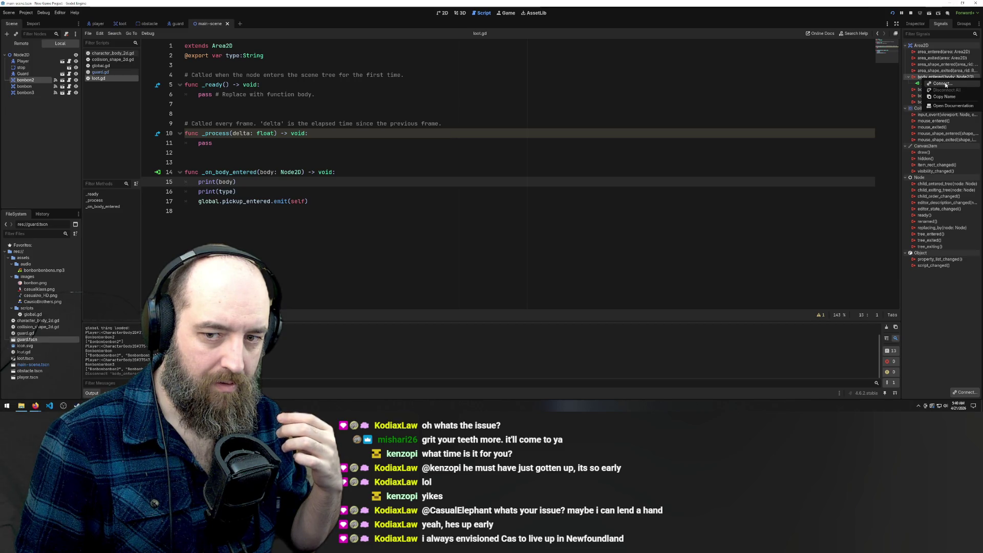
pyautogui.click(941, 84)
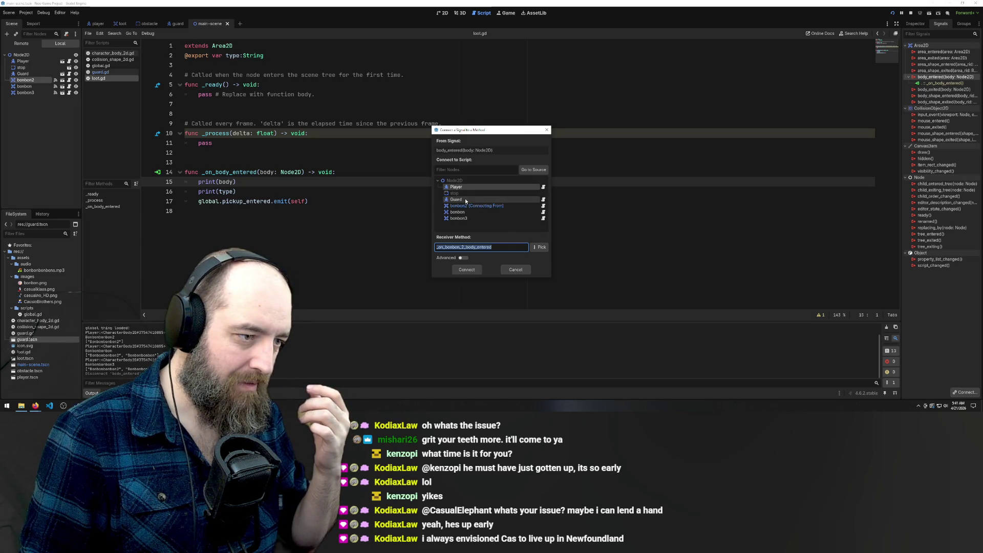
pyautogui.click(465, 200)
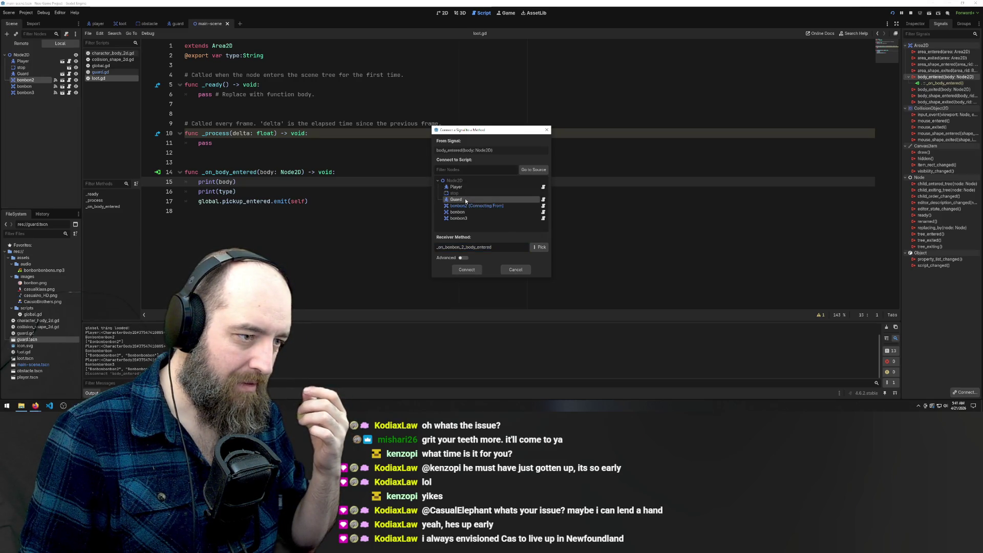
pyautogui.click(545, 250)
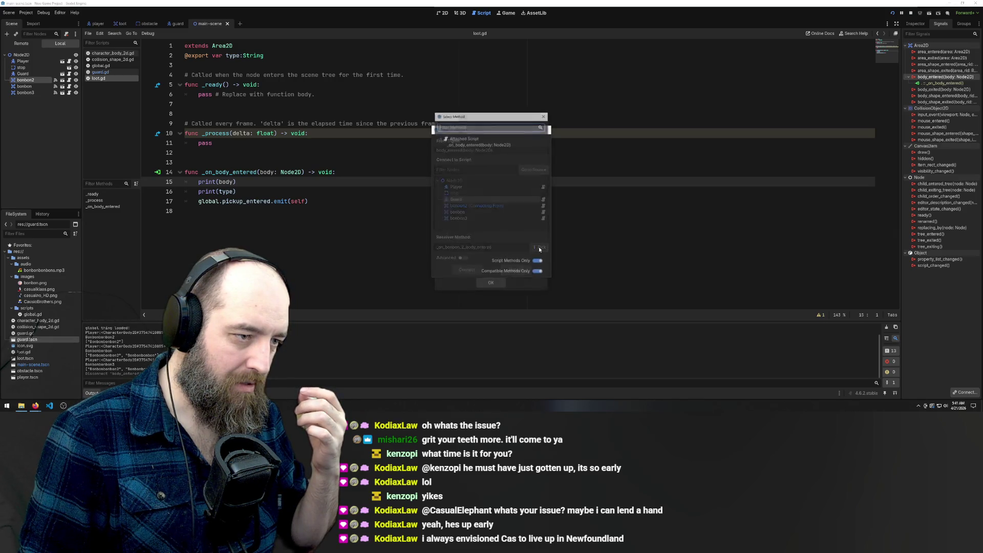
pyautogui.doubleClick(464, 144)
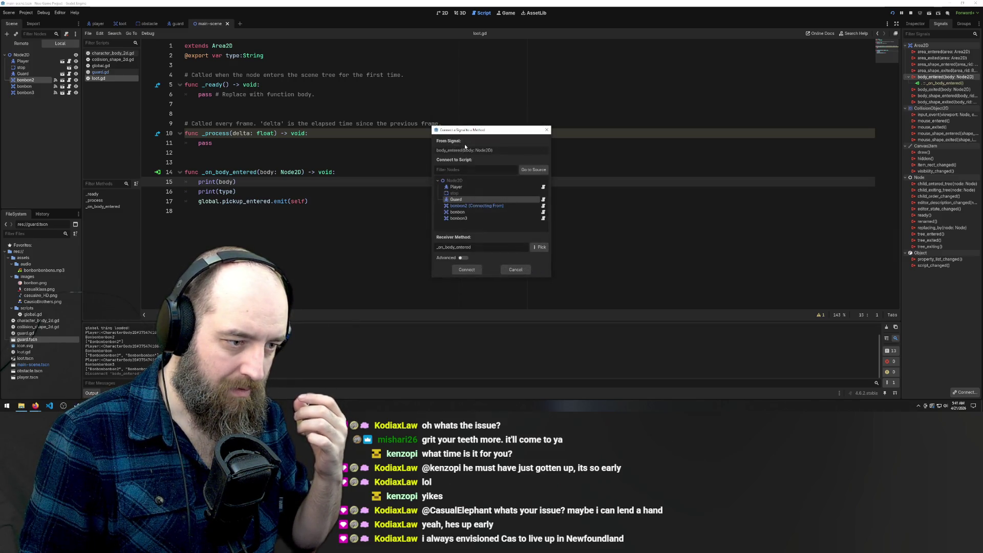
pyautogui.click(463, 272)
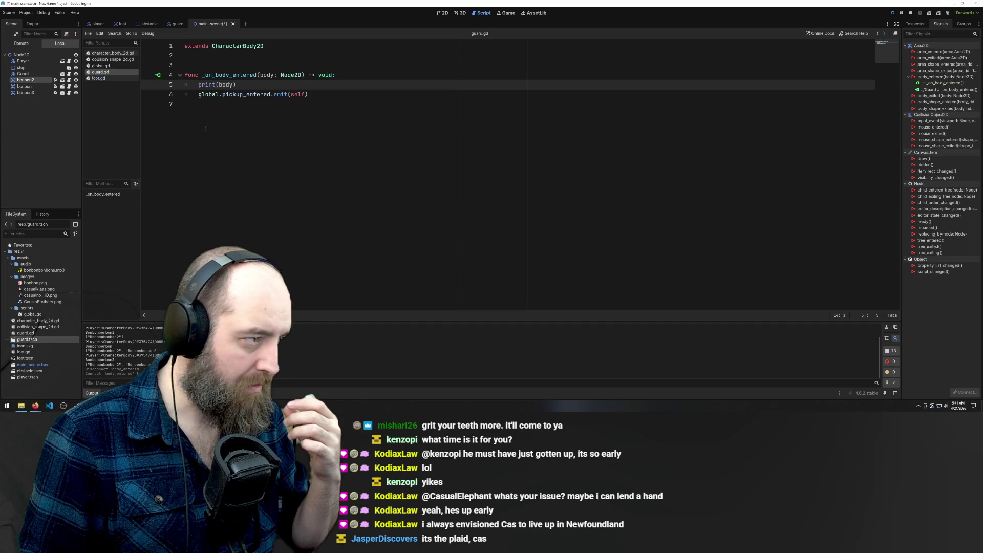
pyautogui.click(158, 75)
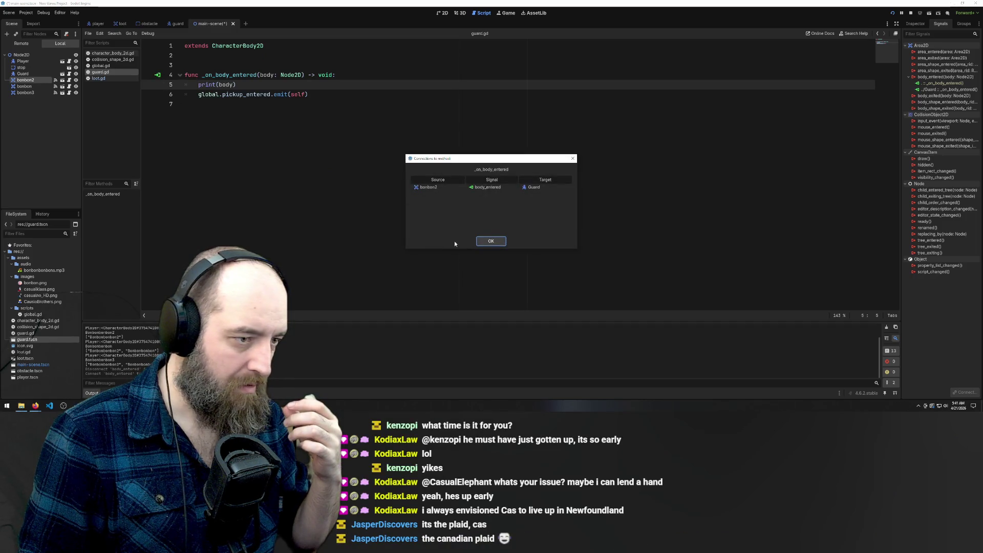
pyautogui.click(491, 241)
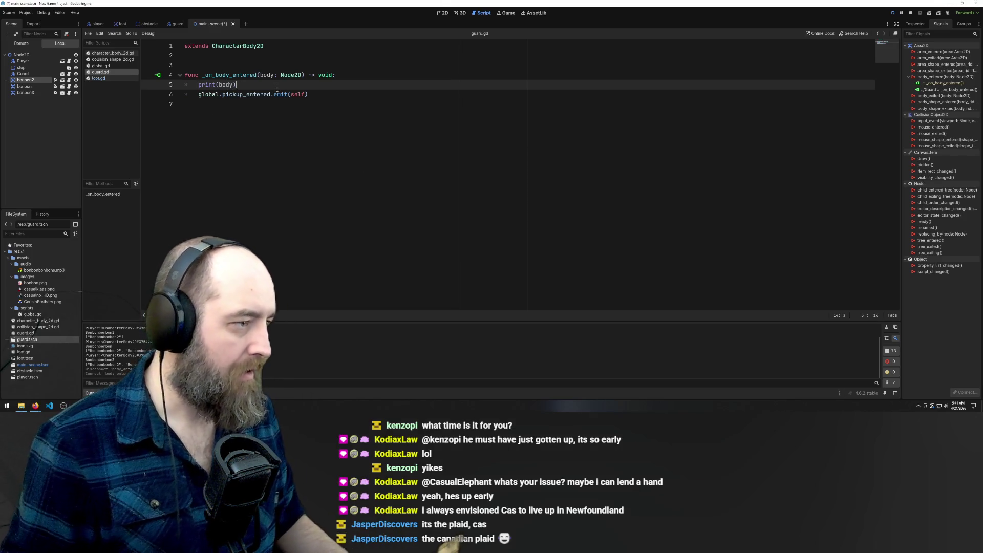
pyautogui.click(312, 88)
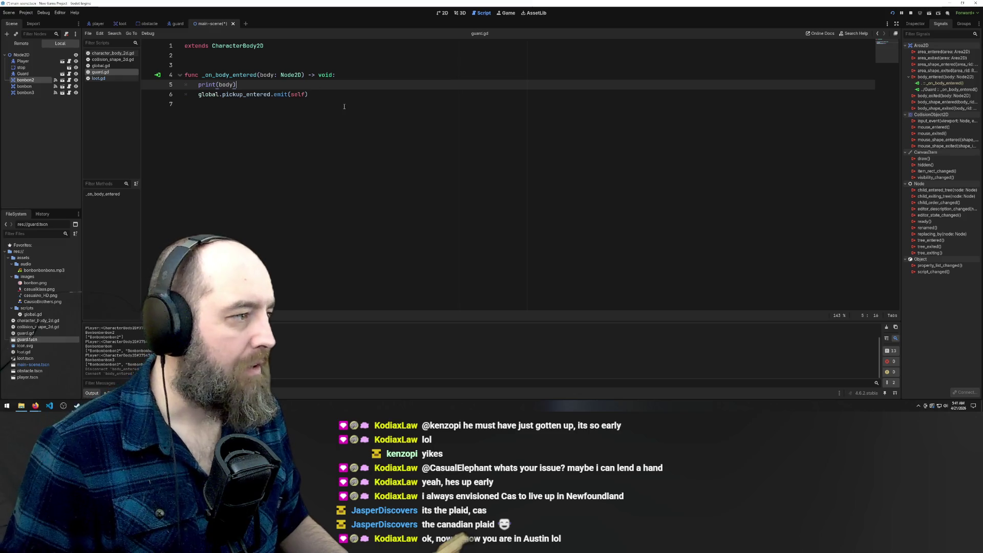
pyautogui.click(94, 79)
pyautogui.click(101, 72)
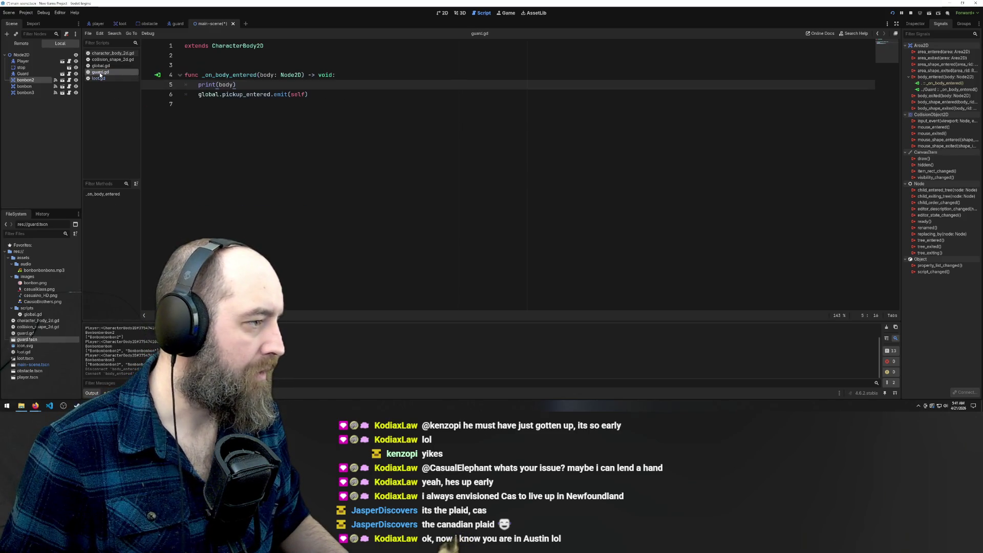
pyautogui.click(159, 74)
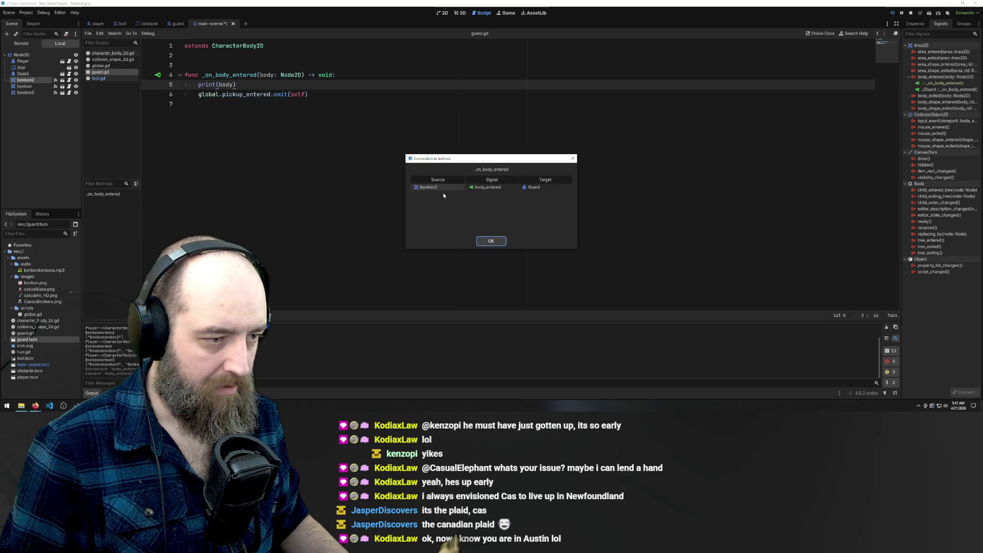
pyautogui.click(491, 241)
pyautogui.click(251, 104)
pyautogui.click(243, 84)
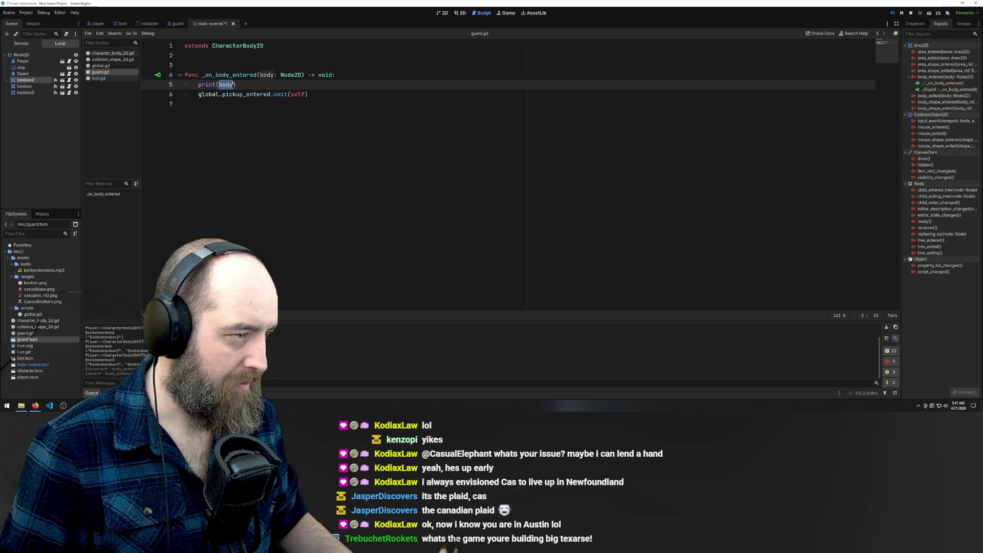
# Step: Make _on_body_entered print "got got" and save guard.gd
pyautogui.write('"')
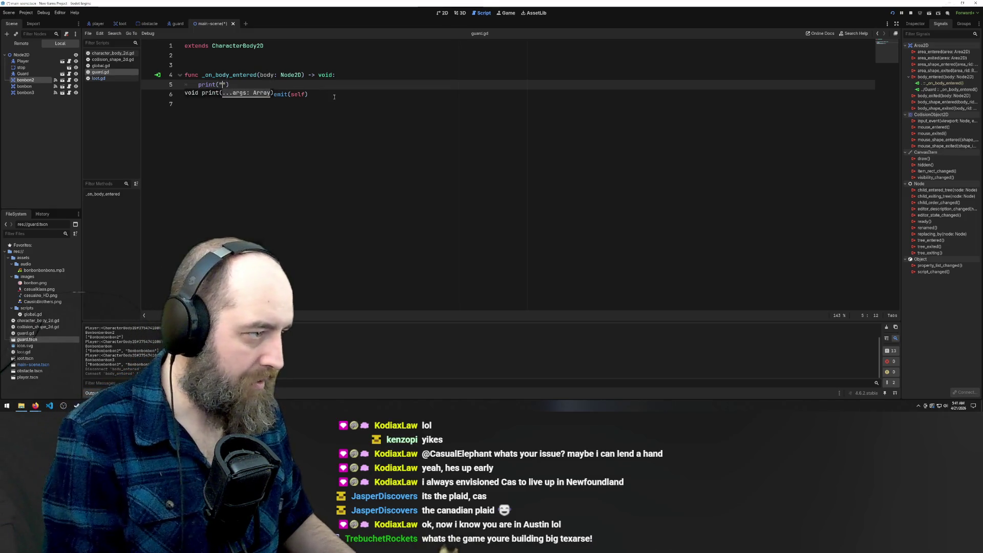
pyautogui.write('got got')
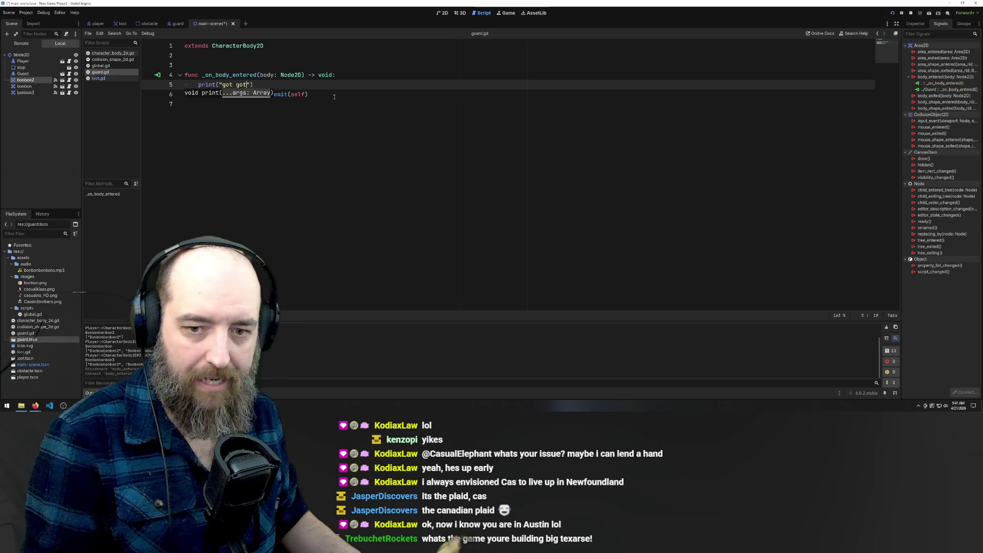
pyautogui.hotkey('ctrl', 's')
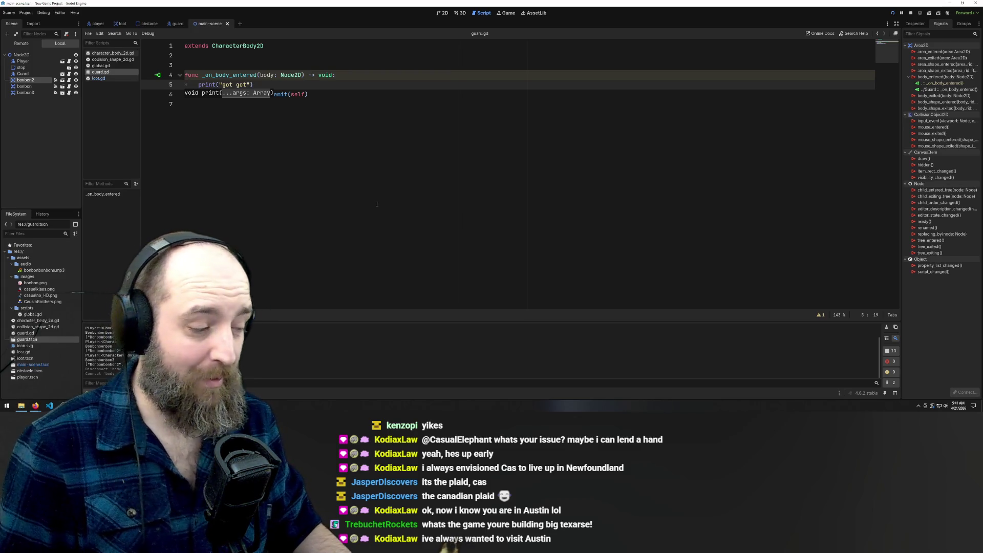
pyautogui.press('Escape')
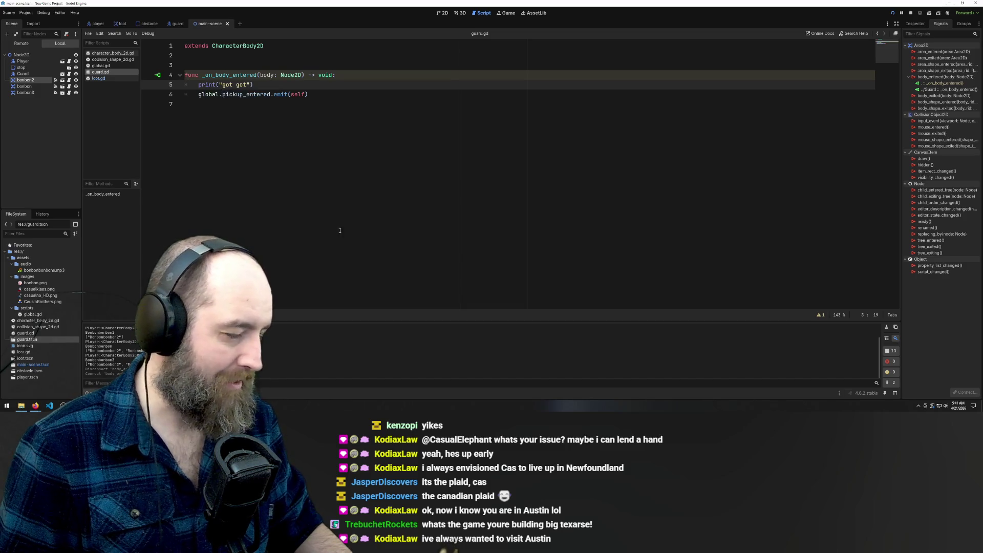
# Step: Close the Area2D forum thread in Firefox and run the game with F5
pyautogui.moveTo(35, 404)
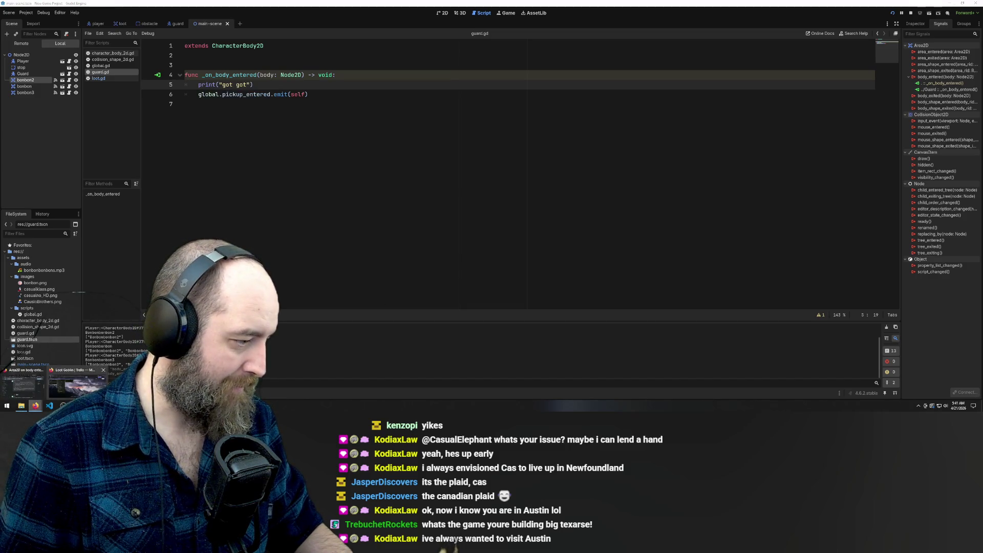
pyautogui.click(33, 391)
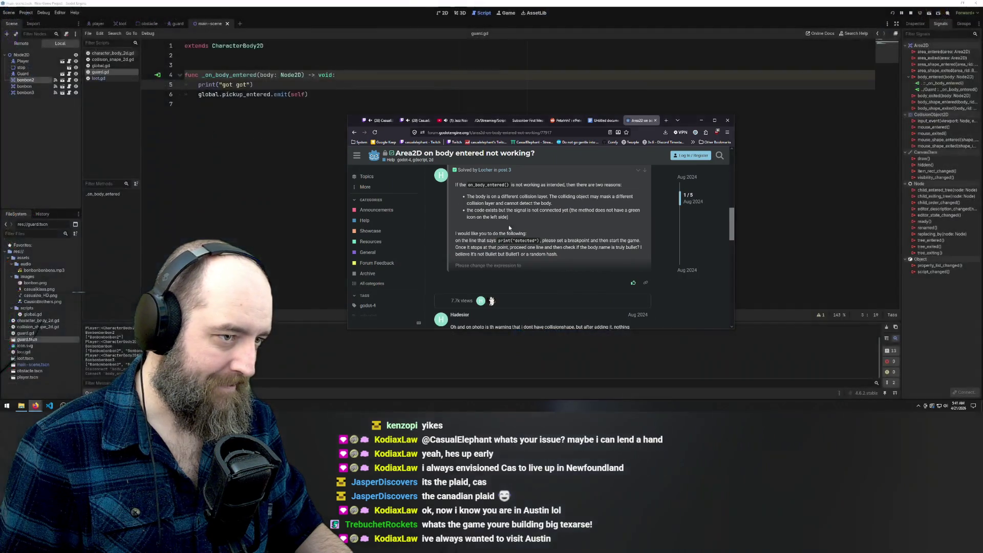
pyautogui.click(655, 120)
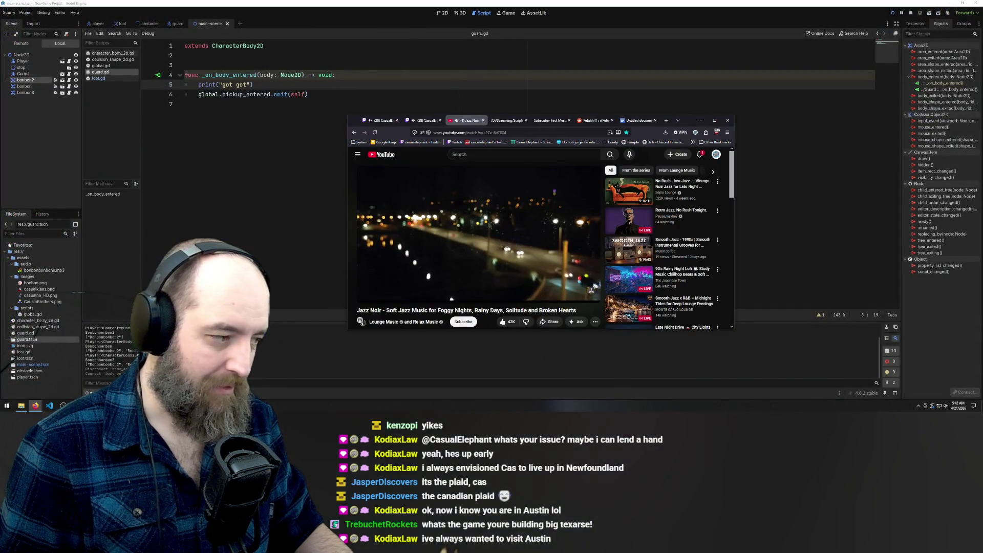
pyautogui.click(242, 224)
pyautogui.press('F5')
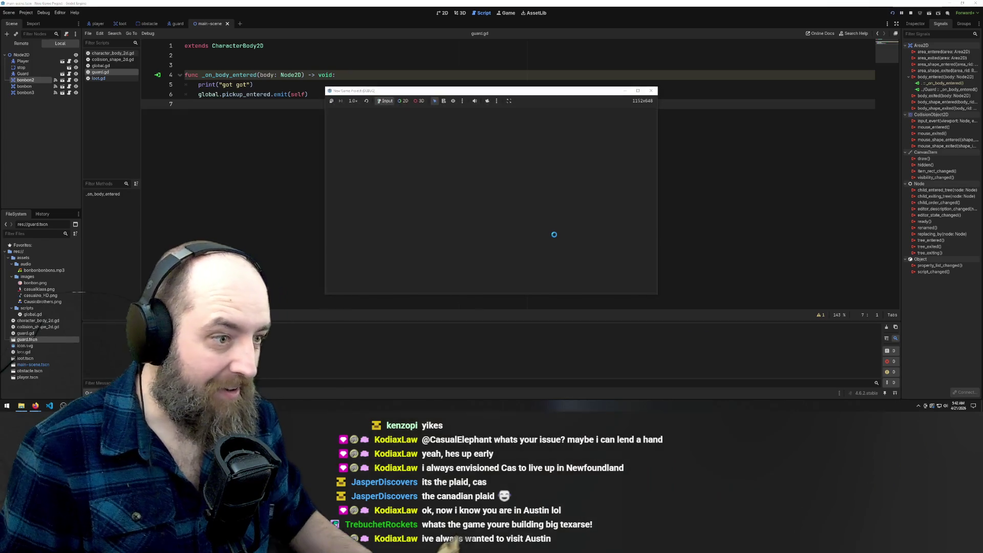
# Step: Walk the player around beside the Santa guard in the running game
pyautogui.press('Down')
pyautogui.press('Left')
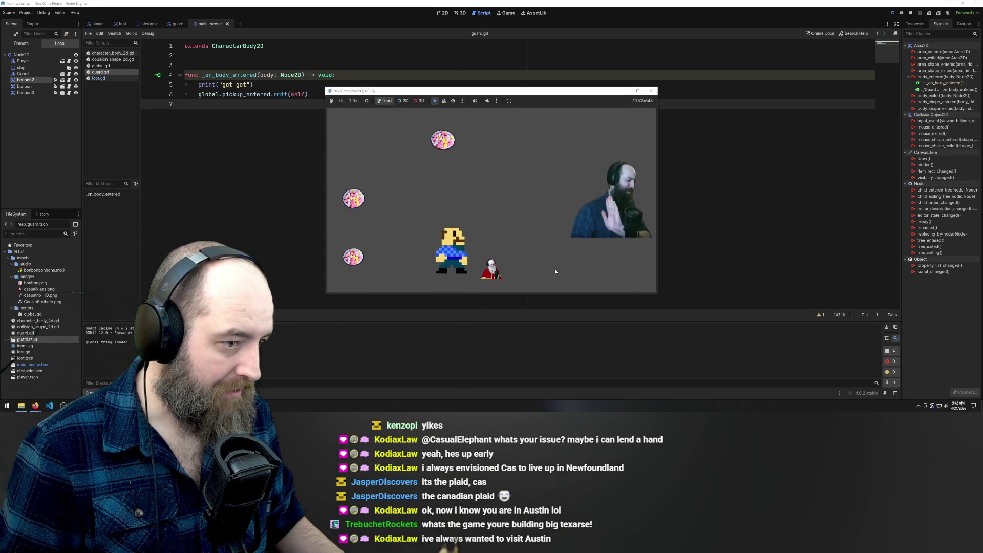
pyautogui.press('Up')
pyautogui.press('Left')
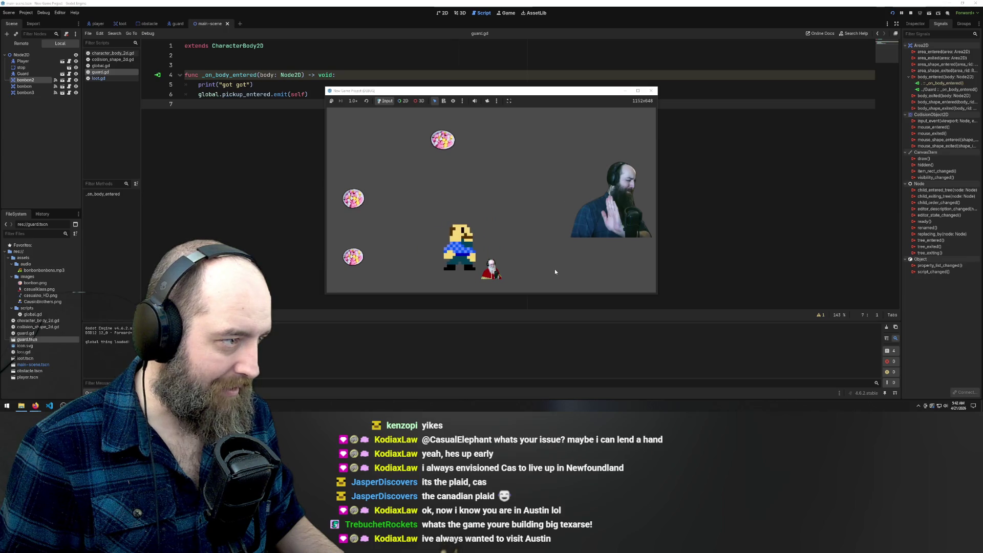
pyautogui.press('Up')
pyautogui.press('Down')
pyautogui.press('Right')
pyautogui.press('Left')
pyautogui.press('Down')
pyautogui.press('Up')
pyautogui.press('Left')
pyautogui.press('Right')
pyautogui.press('Right')
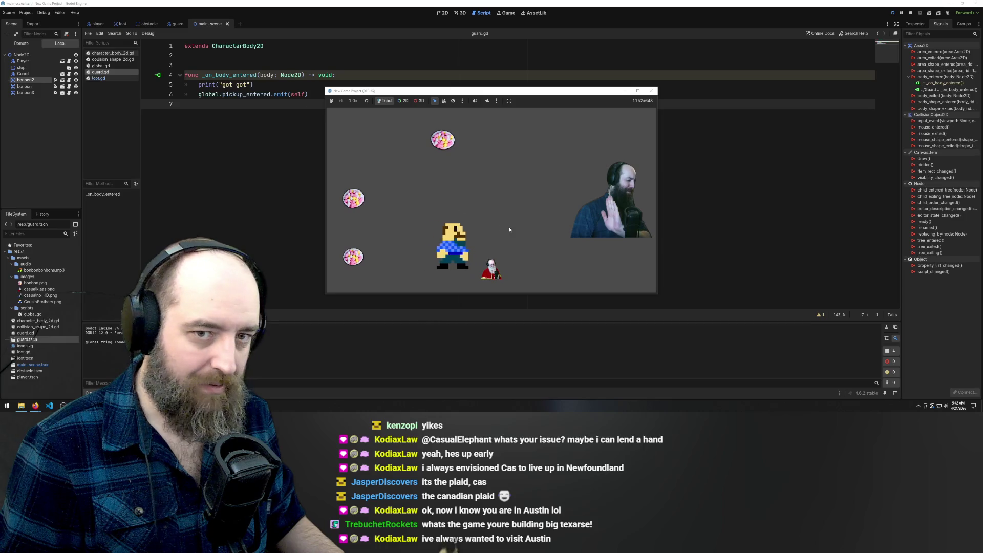
# Step: Select the Guard's _on_body_entered connection and jump to its handler code in guard.gd
pyautogui.click(944, 89)
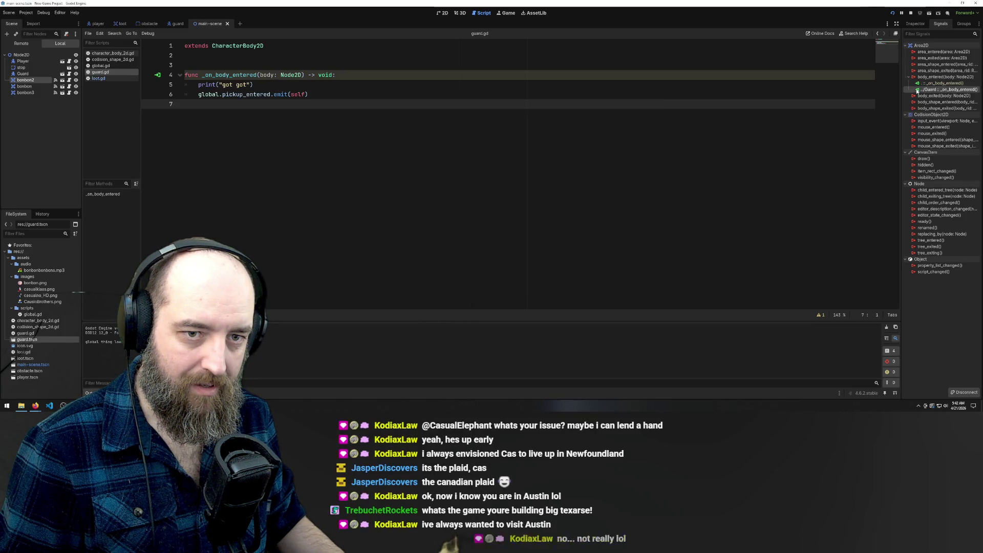
pyautogui.doubleClick(922, 88)
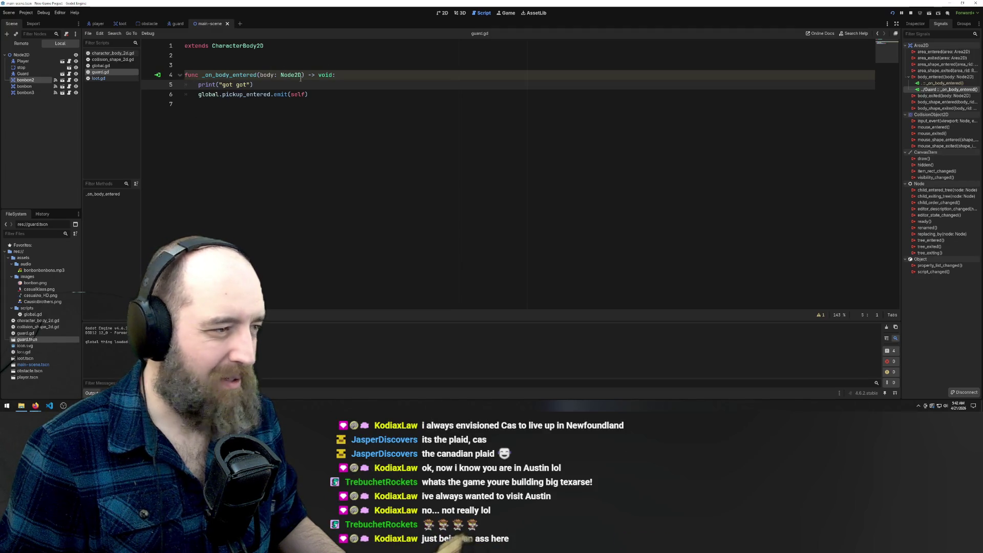
pyautogui.moveTo(246, 97)
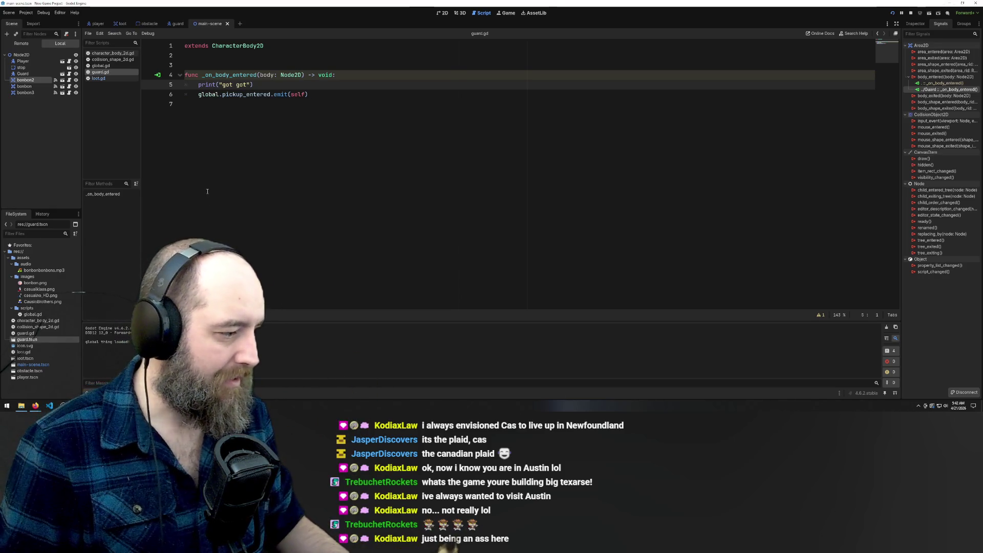
pyautogui.click(327, 232)
# Step: Rerun the game, walk the player to the guard, then switch to the guard scene
pyautogui.press('F5')
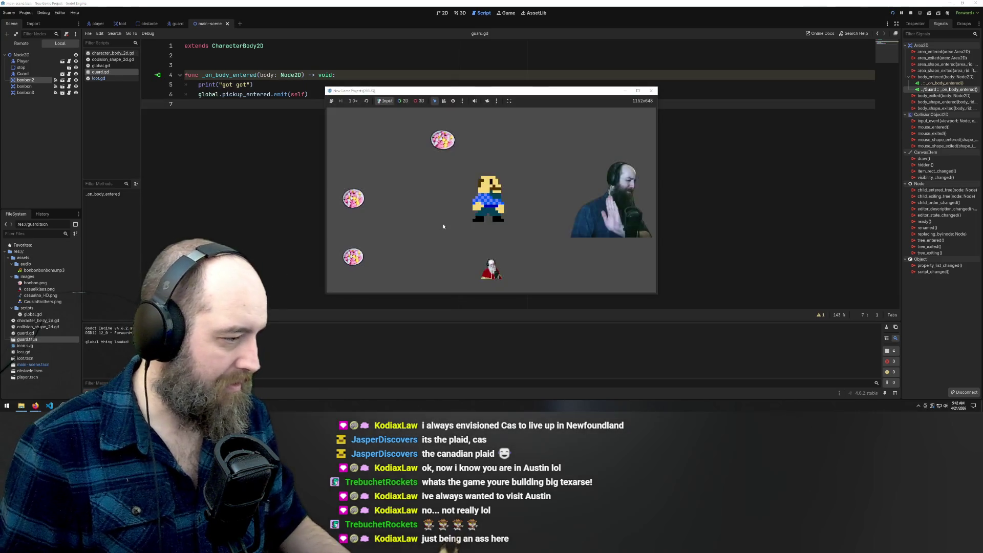
pyautogui.press('Right')
pyautogui.press('Left')
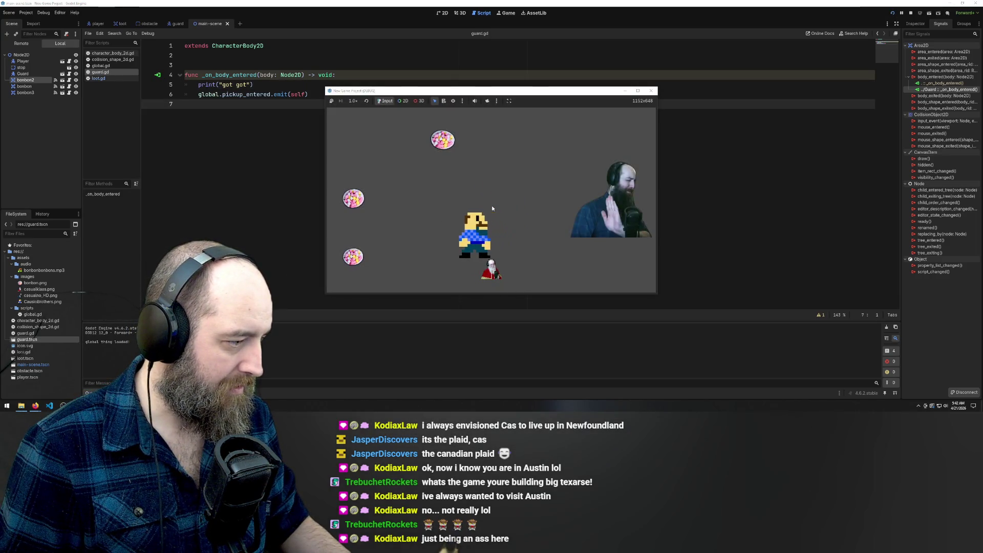
pyautogui.press('Down')
pyautogui.press('Right')
pyautogui.press('Right')
pyautogui.press('Left')
pyautogui.press('Up')
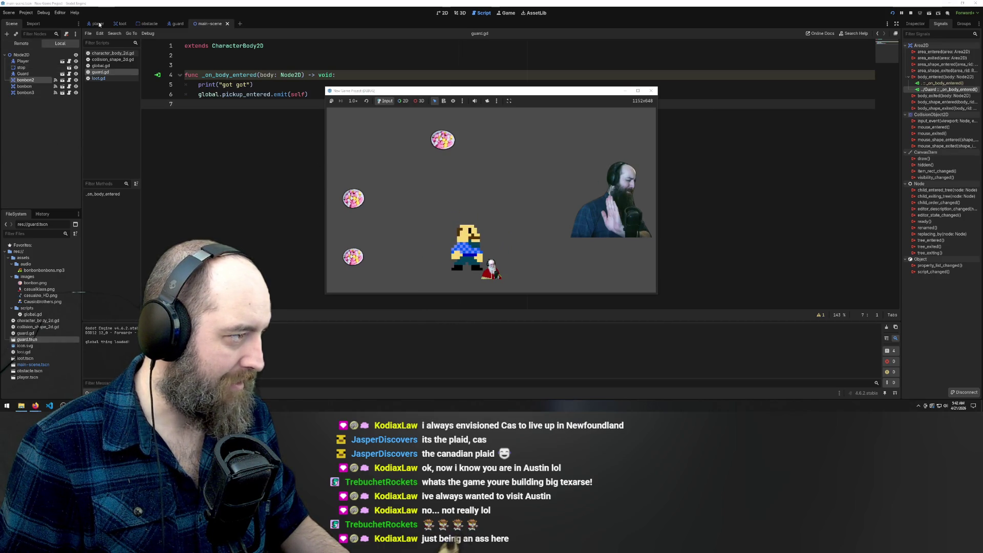
pyautogui.click(99, 24)
pyautogui.hotkey('ctrl', 'Tab')
pyautogui.hotkey('ctrl', 'Tab')
pyautogui.hotkey('ctrl', 'Tab')
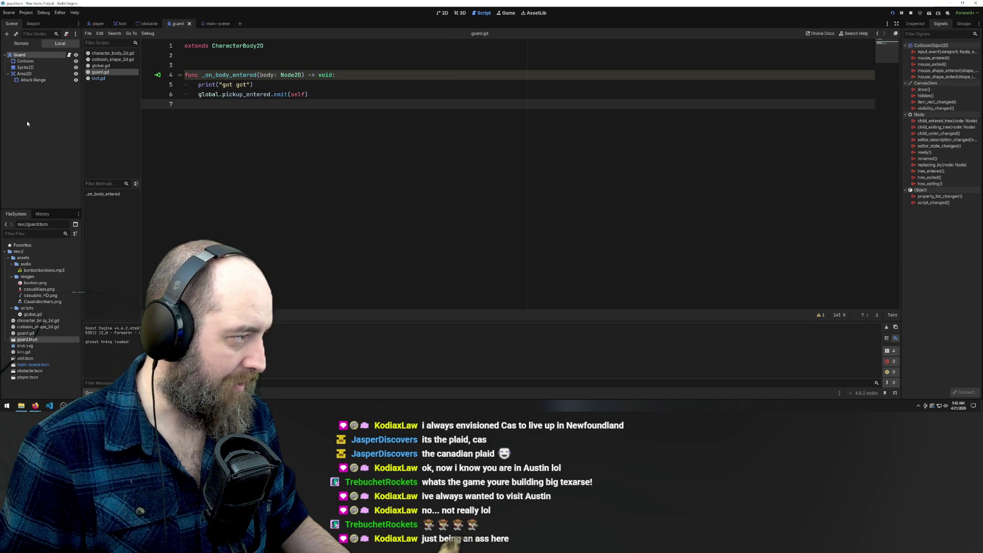
# Step: Delete the guard's Collision node, save the guard scene, and run the game again
pyautogui.click(27, 62)
pyautogui.press('Delete')
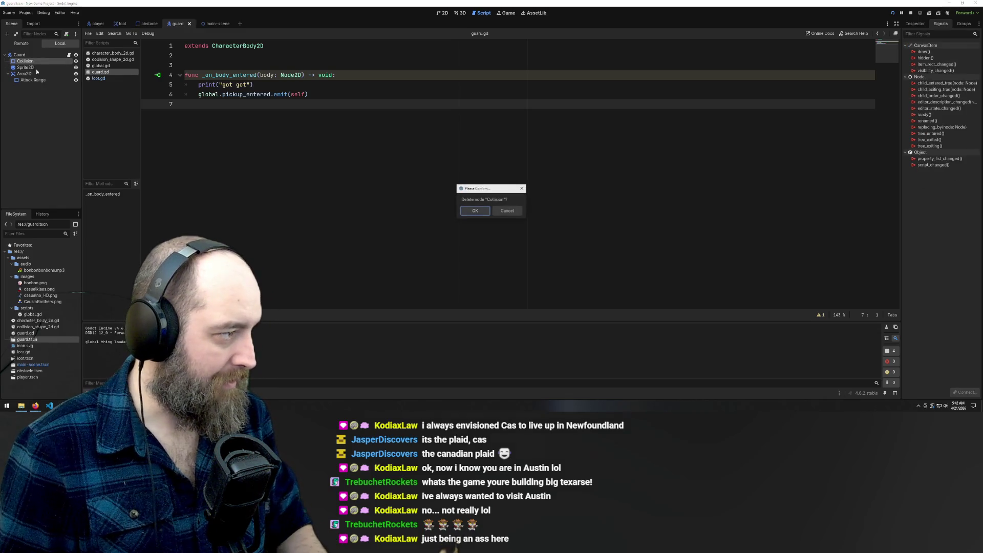
pyautogui.press('Return')
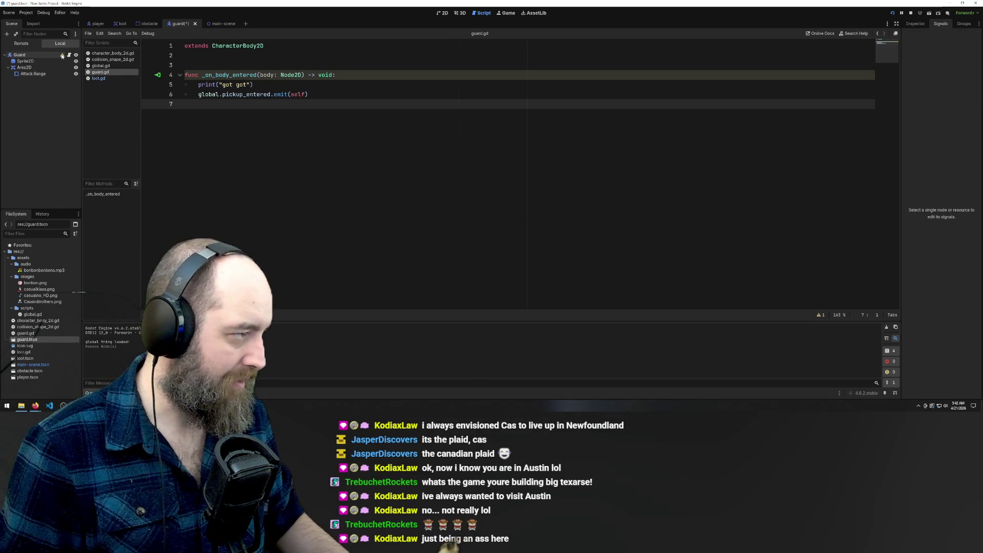
pyautogui.moveTo(62, 55)
pyautogui.hotkey('ctrl', 's')
pyautogui.press('F5')
pyautogui.press('Right')
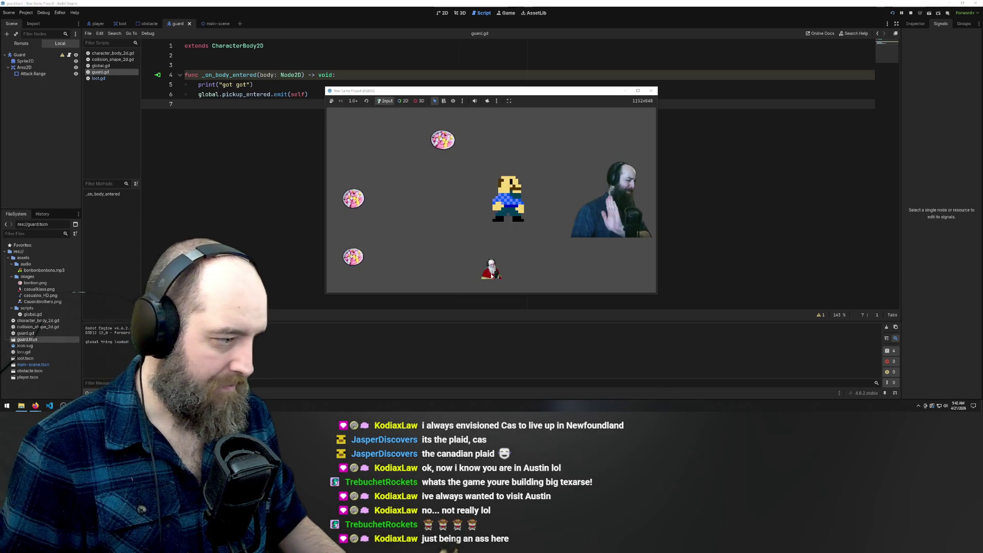
# Step: Walk the player away from and back into the guard in the running game
pyautogui.press('Down')
pyautogui.press('Left')
pyautogui.press('Left')
pyautogui.press('Up')
pyautogui.press('Down')
pyautogui.press('Right')
pyautogui.press('Left')
pyautogui.press('Up')
pyautogui.press('Down')
pyautogui.press('Right')
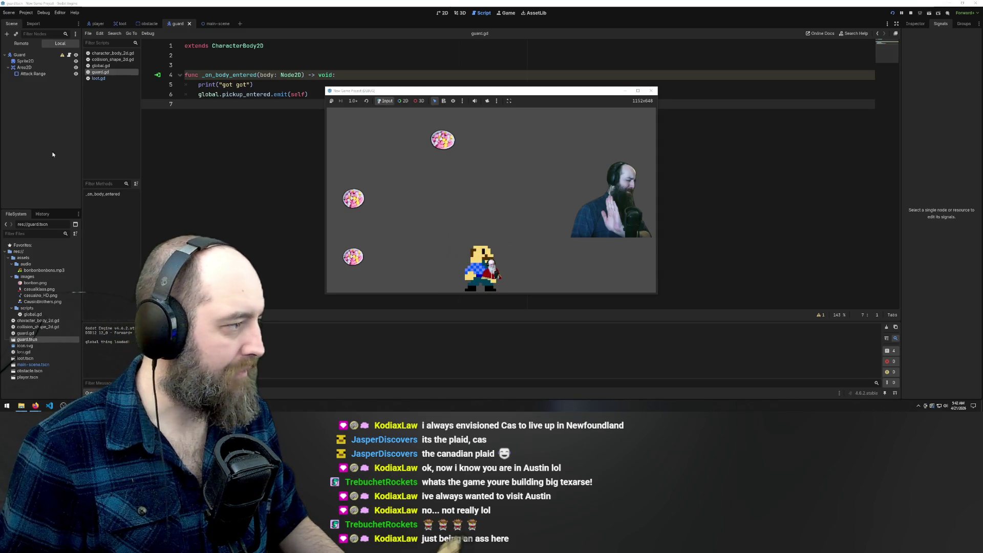
# Step: Select the guard's Attack Range node, then open the loot scene's loot.gd script
pyautogui.click(44, 73)
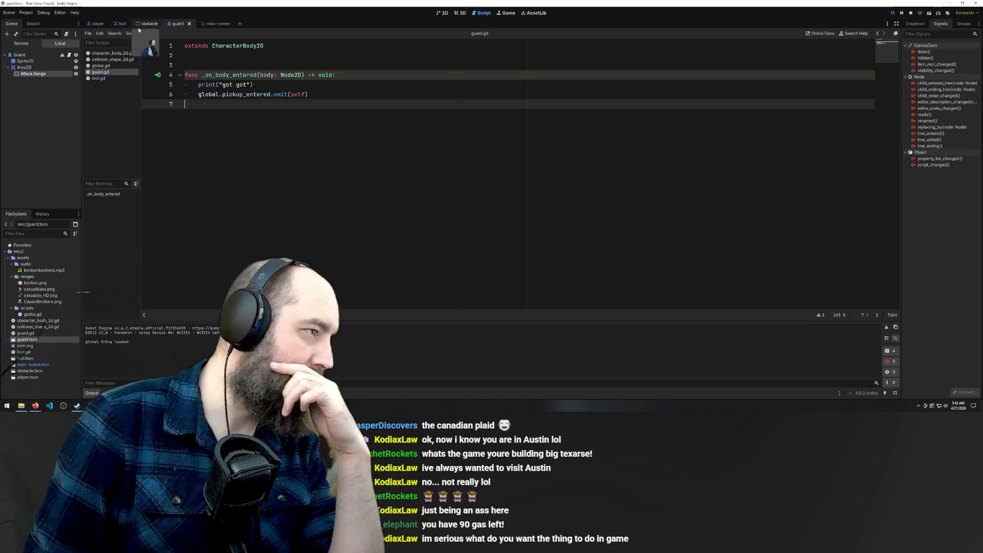
pyautogui.click(122, 23)
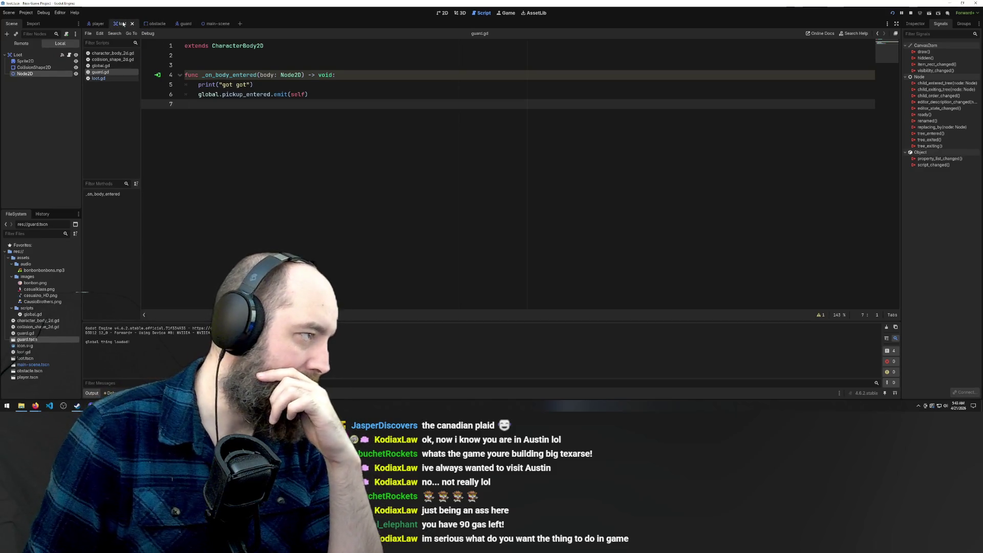
pyautogui.click(112, 78)
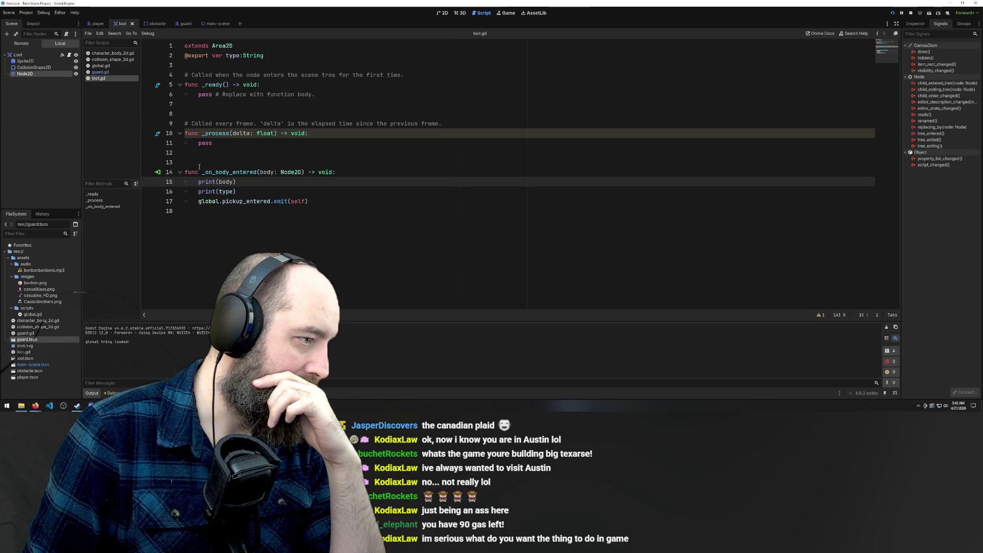
# Step: Check what connects to loot.gd's _on_body_entered, then inspect guard.gd's _on_body_entered function
pyautogui.click(158, 173)
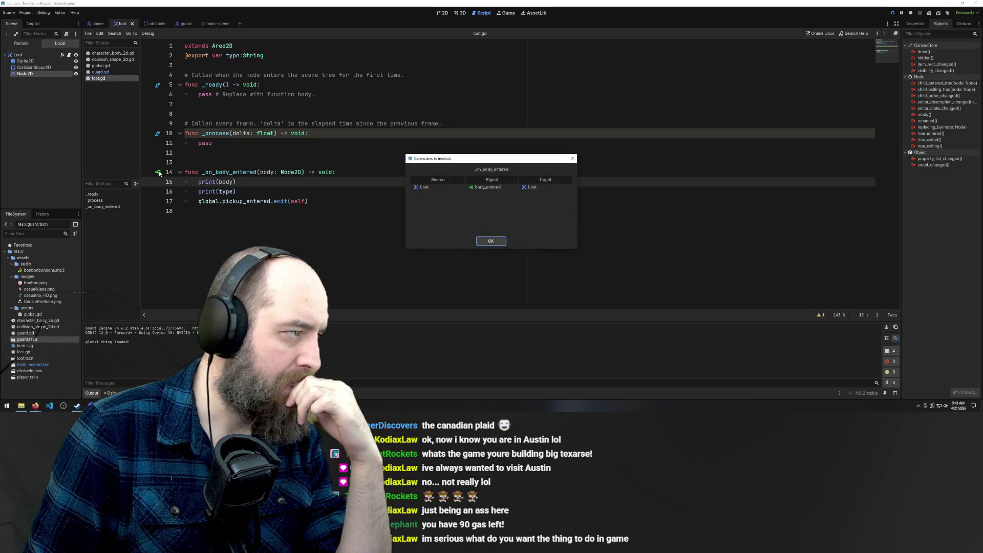
pyautogui.click(491, 241)
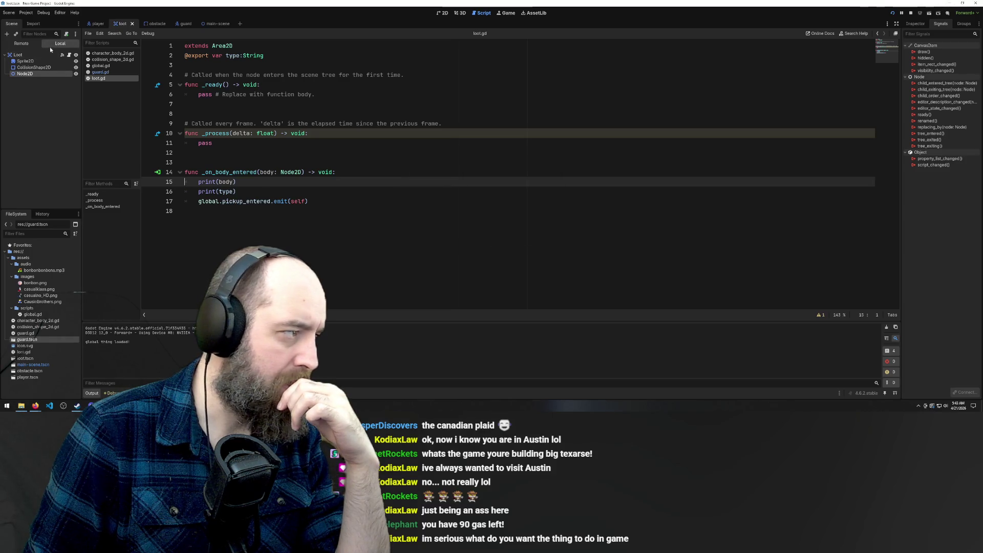
pyautogui.click(95, 73)
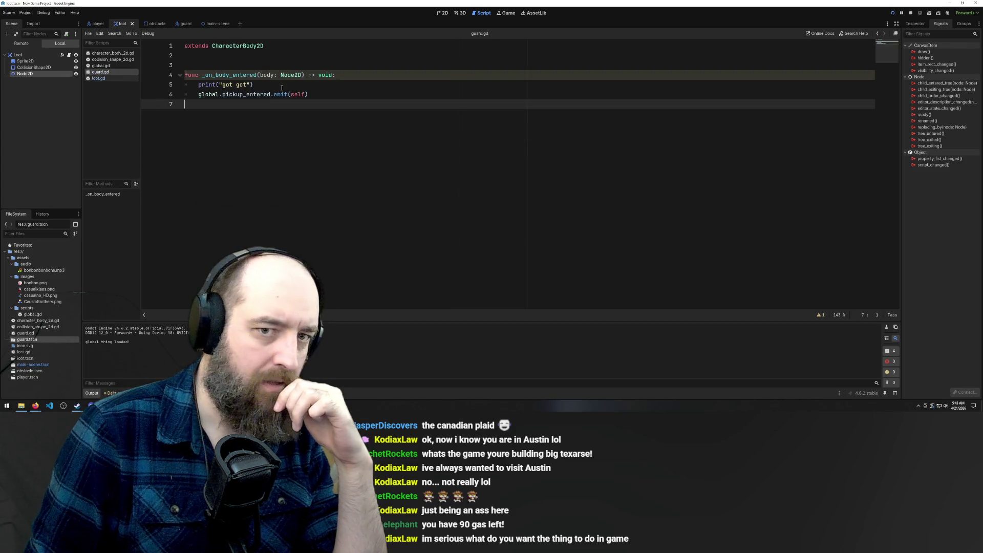
pyautogui.click(163, 75)
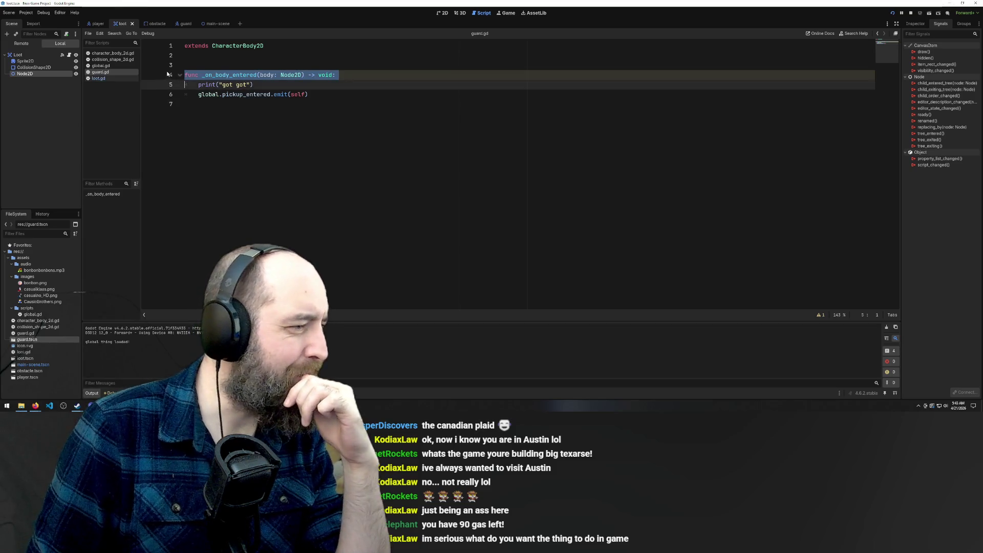
pyautogui.click(185, 65)
pyautogui.click(180, 75)
pyautogui.click(179, 75)
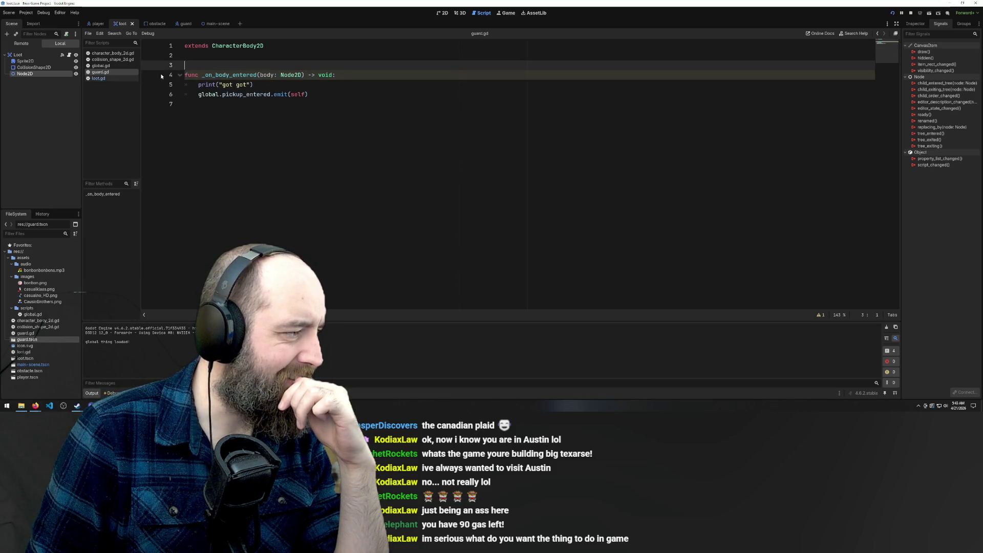
pyautogui.click(167, 75)
# Step: Confirm loot's _on_body_entered is connected to Loot's body_entered, then run the game
pyautogui.click(107, 78)
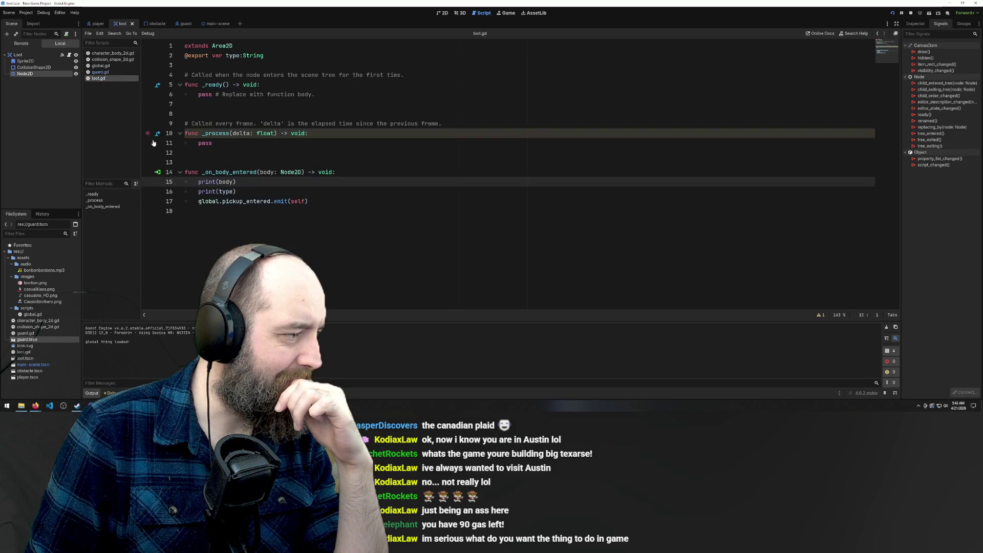
pyautogui.click(157, 172)
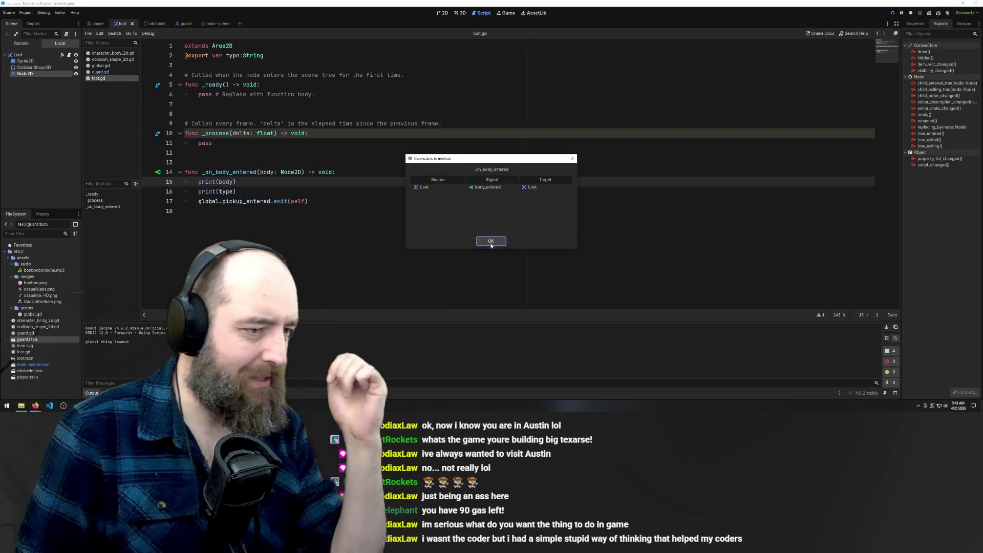
pyautogui.click(490, 240)
pyautogui.press('F5')
pyautogui.press('Left')
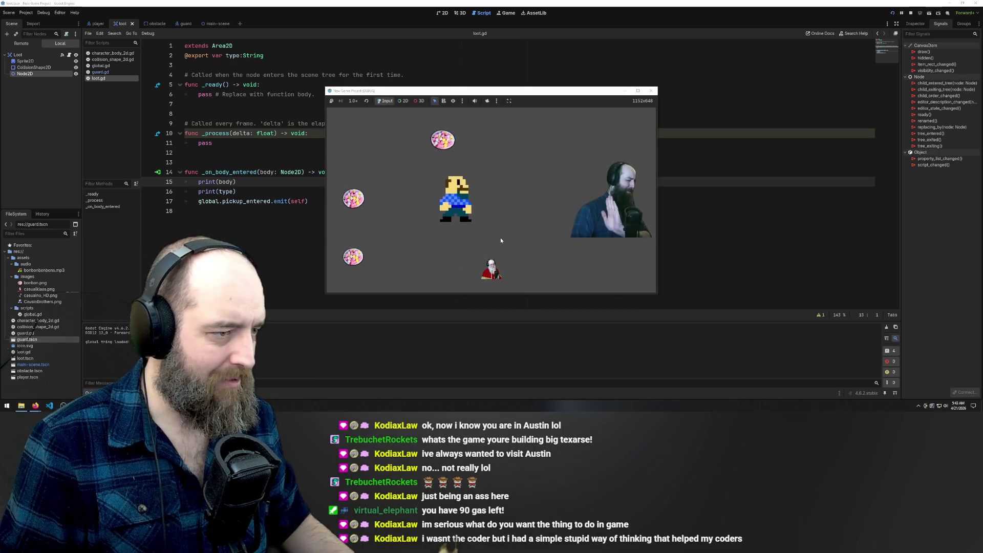
# Step: Walk the player onto the top and bottom bonbons until the debugger halts
pyautogui.press('Up')
pyautogui.press('Left')
pyautogui.press('Down')
pyautogui.press('Left')
pyautogui.press('Down')
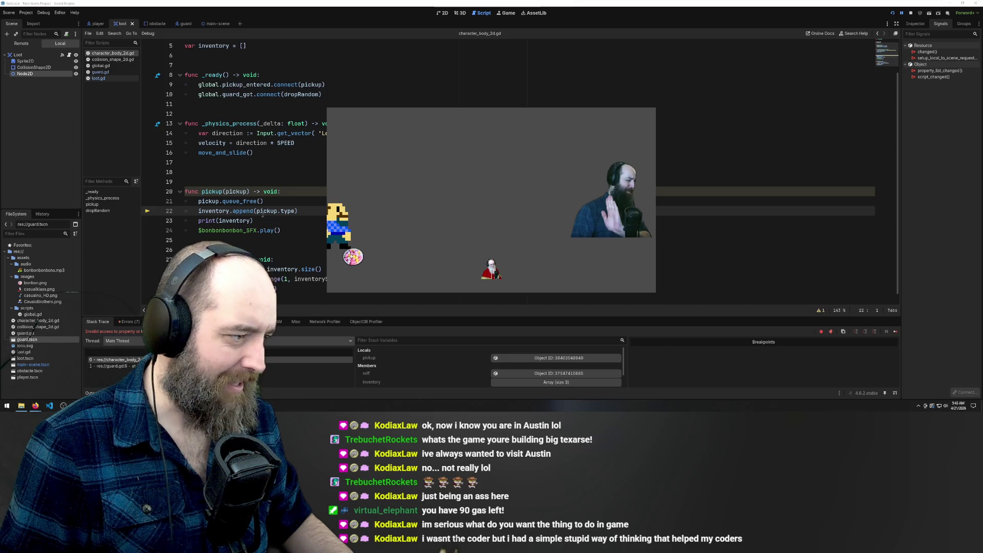
# Step: Inspect the pickup_entered connection and pickup function in character_body_2d.gd
pyautogui.click(410, 219)
pyautogui.click(215, 113)
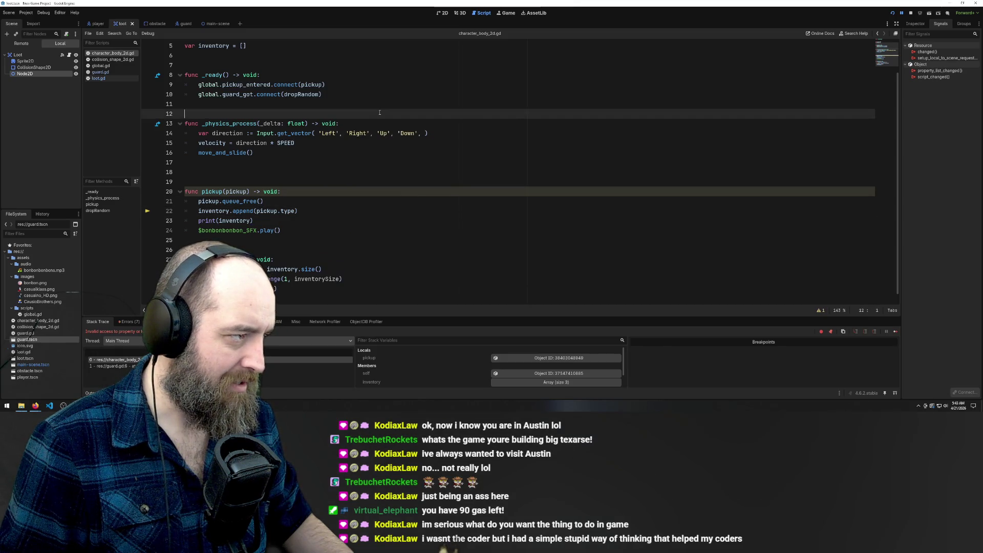
pyautogui.click(245, 46)
pyautogui.click(243, 85)
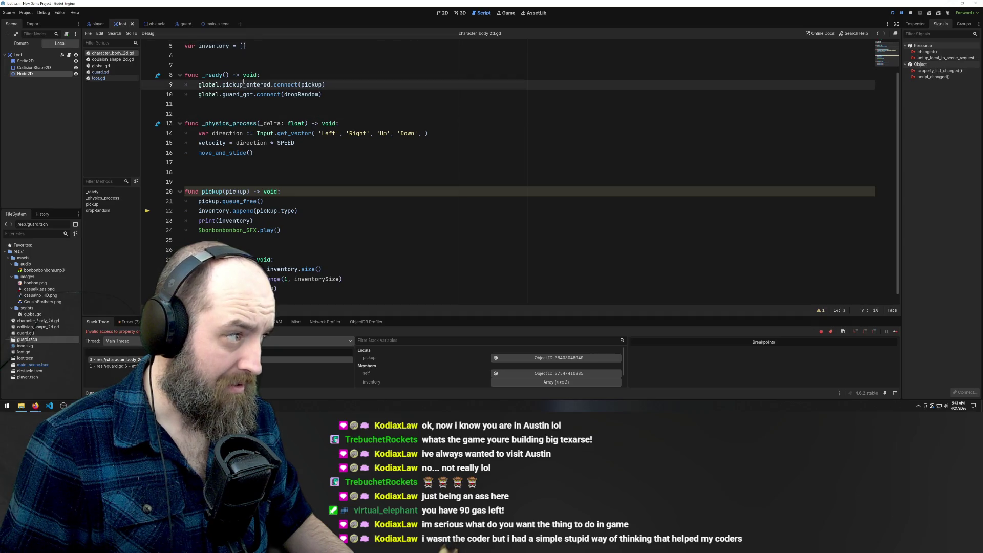
pyautogui.click(300, 142)
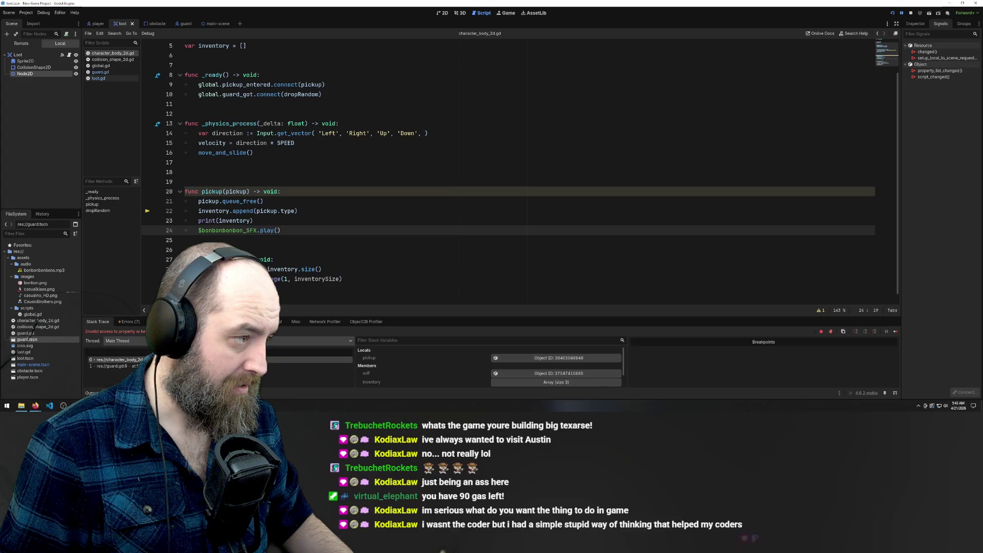
pyautogui.click(463, 251)
# Step: Rerun the game and open guard.gd from the script list
pyautogui.press('F5')
pyautogui.press('Left')
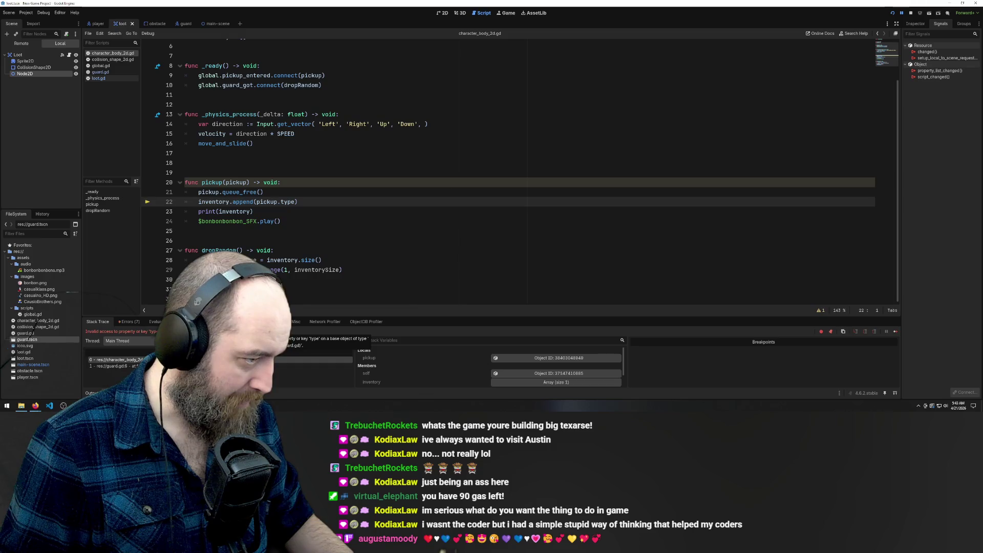
pyautogui.click(113, 72)
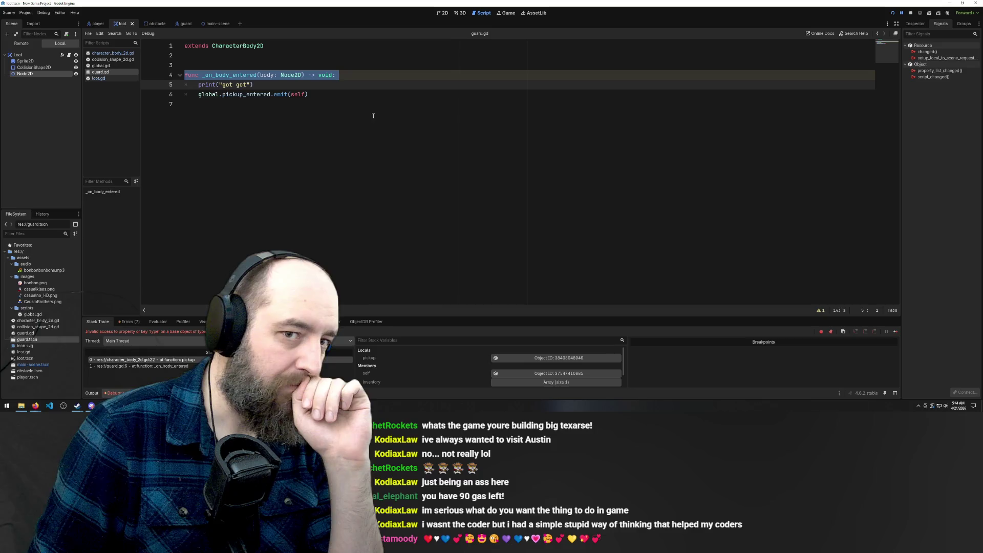
# Step: In the main scene, disconnect the duplicate ../Guard :: _on_body_entered connection from bonbon2's body_entered
pyautogui.hotkey('ctrl', 'End')
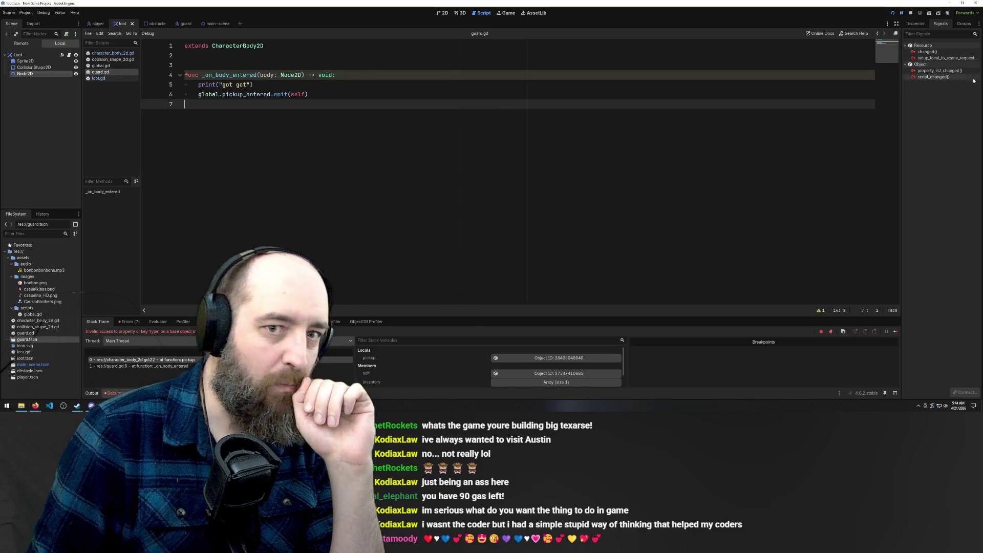
pyautogui.click(210, 24)
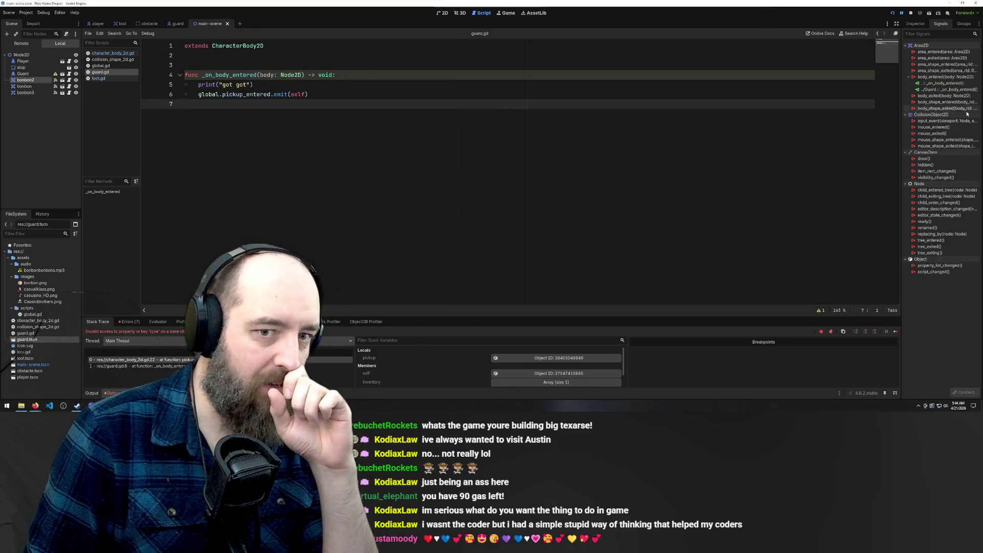
pyautogui.rightClick(933, 90)
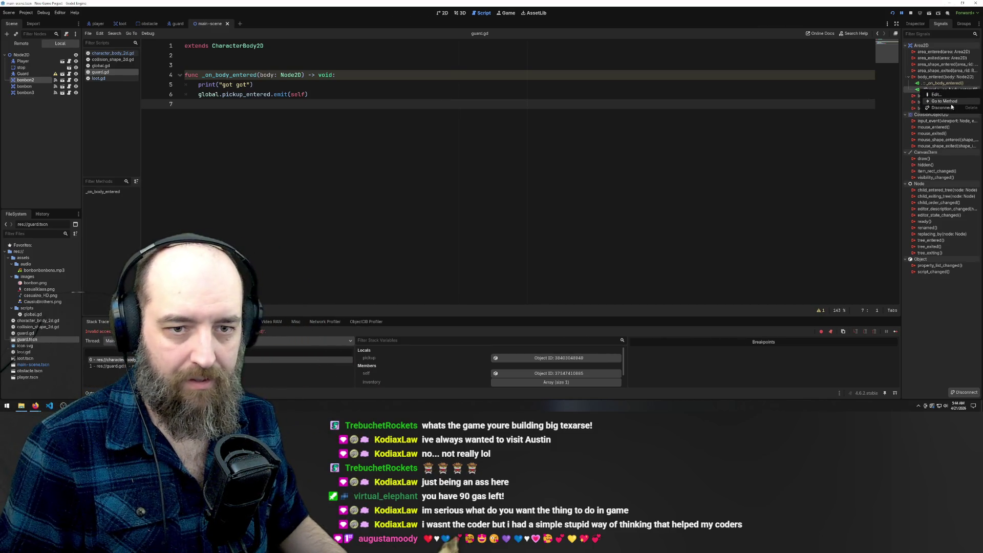
pyautogui.click(944, 101)
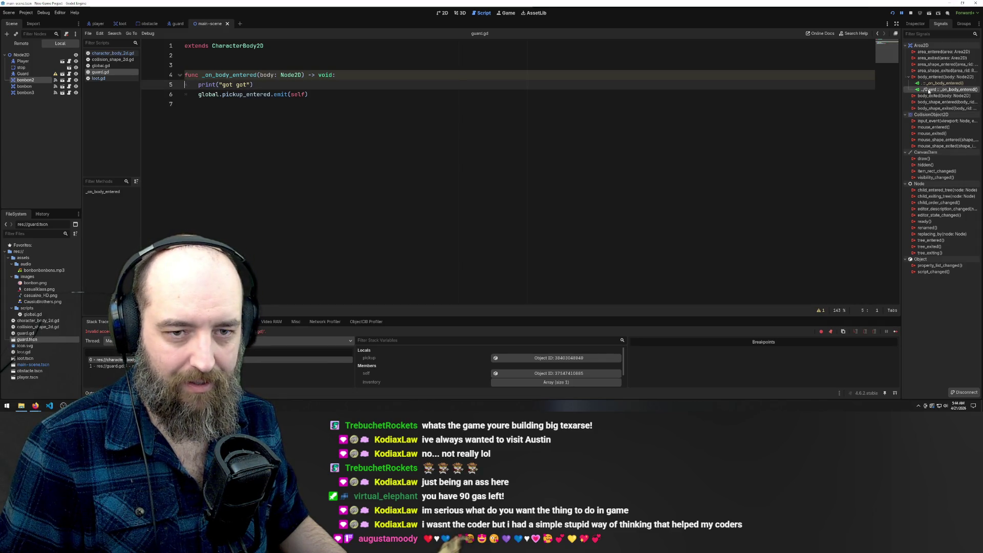
pyautogui.rightClick(929, 90)
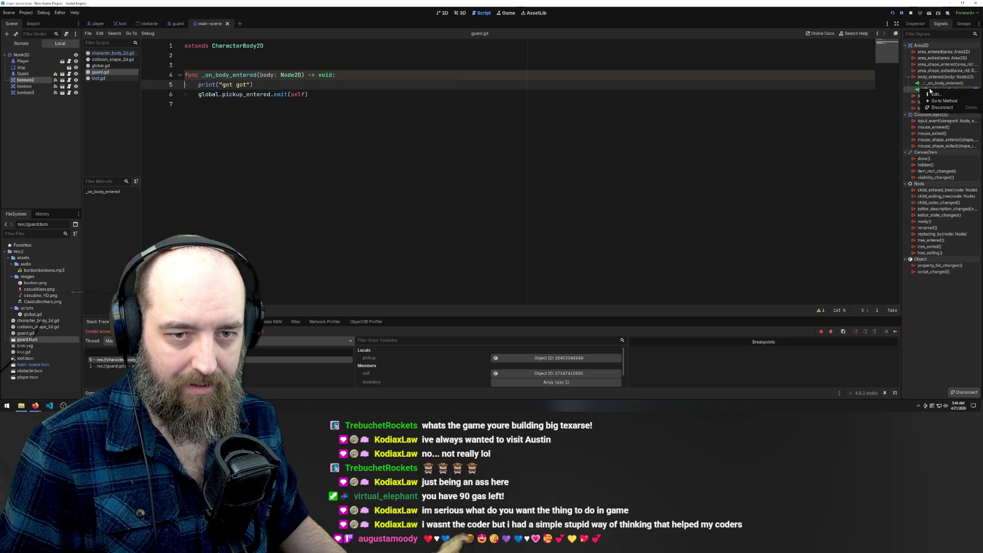
pyautogui.click(945, 107)
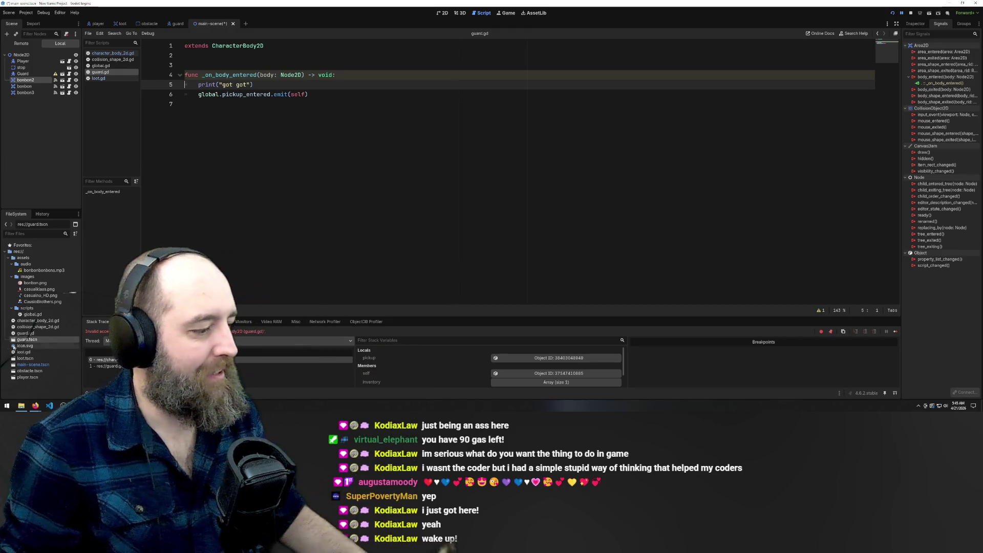
pyautogui.click(342, 173)
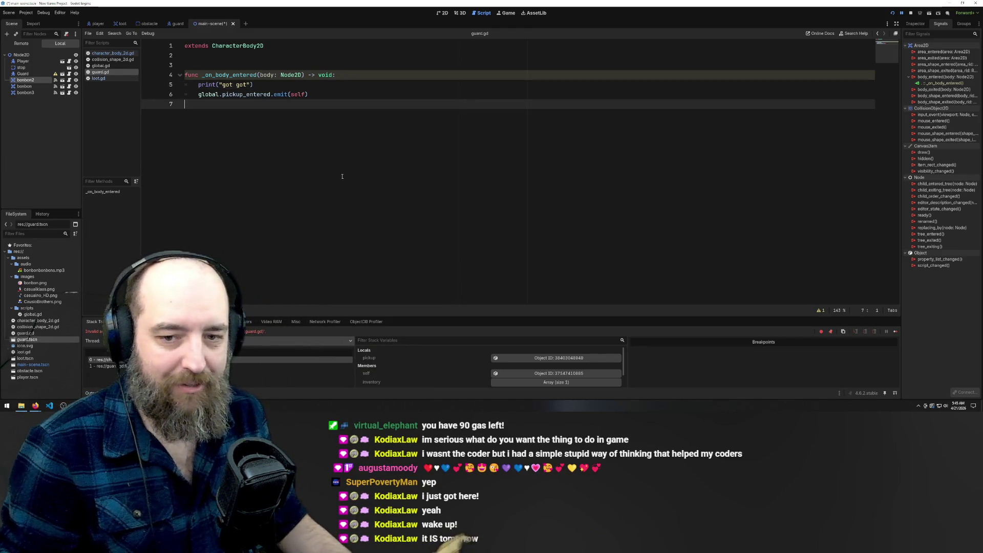
pyautogui.moveTo(35, 404)
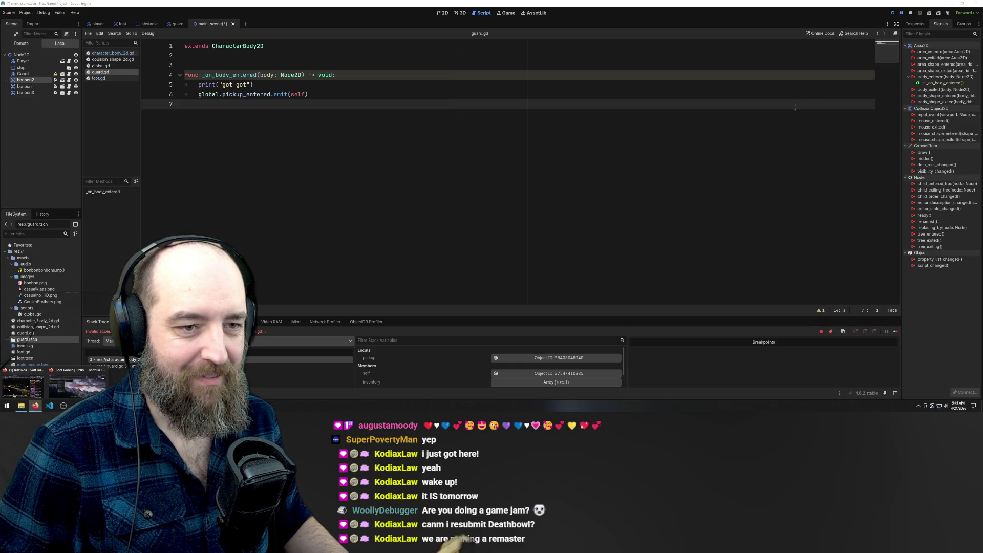
# Step: Save and run the game, walk the player left, right and up, then return to the editor
pyautogui.press('F5')
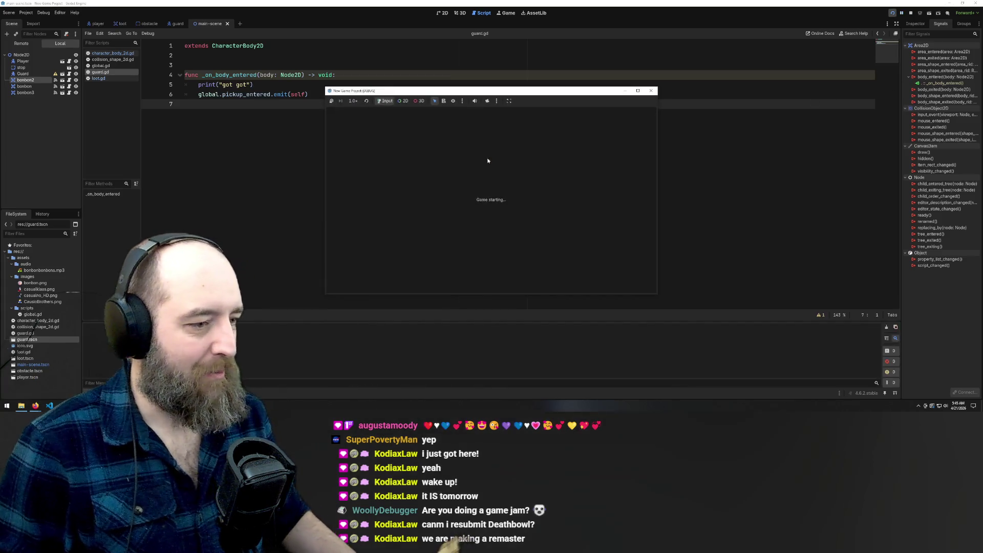
pyautogui.press('Left')
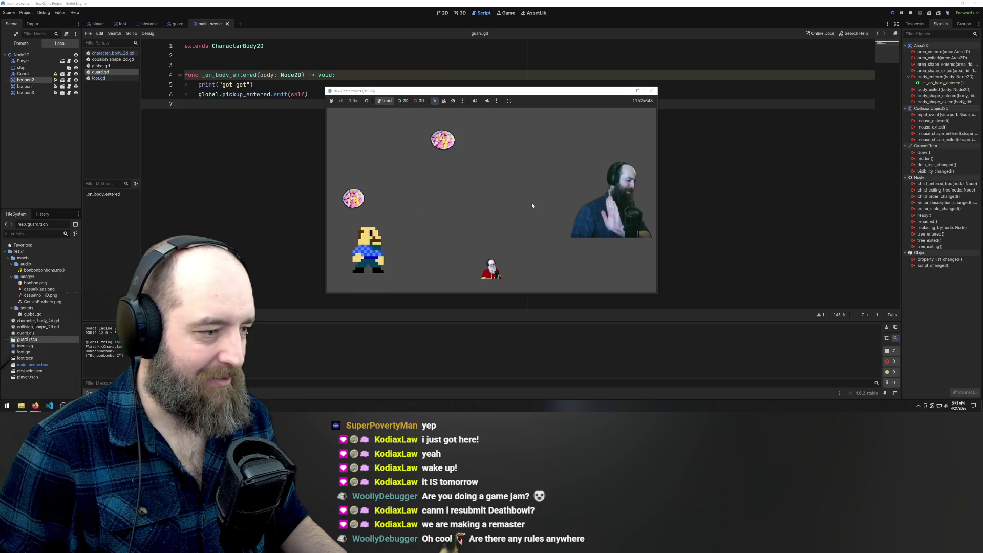
pyautogui.press('Right')
pyautogui.press('Up')
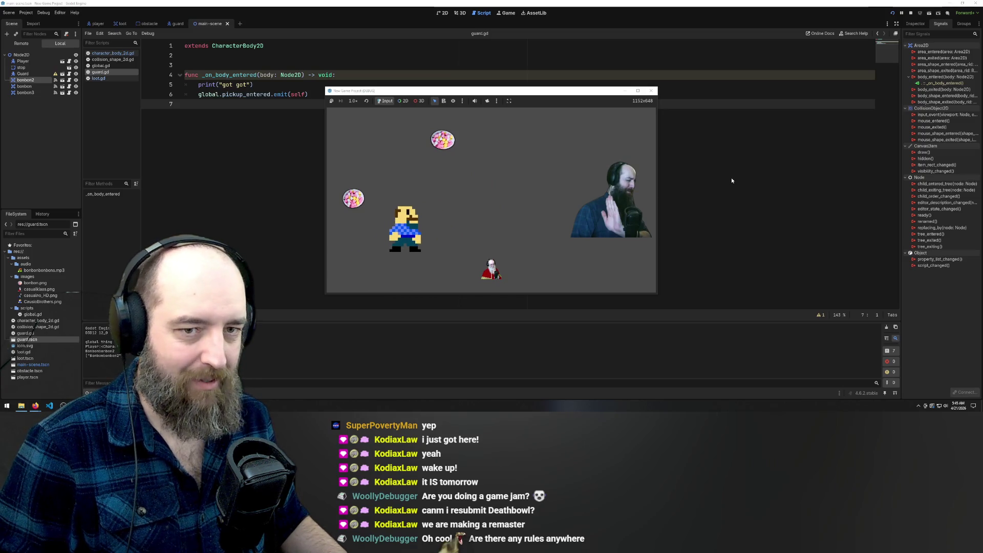
pyautogui.click(731, 180)
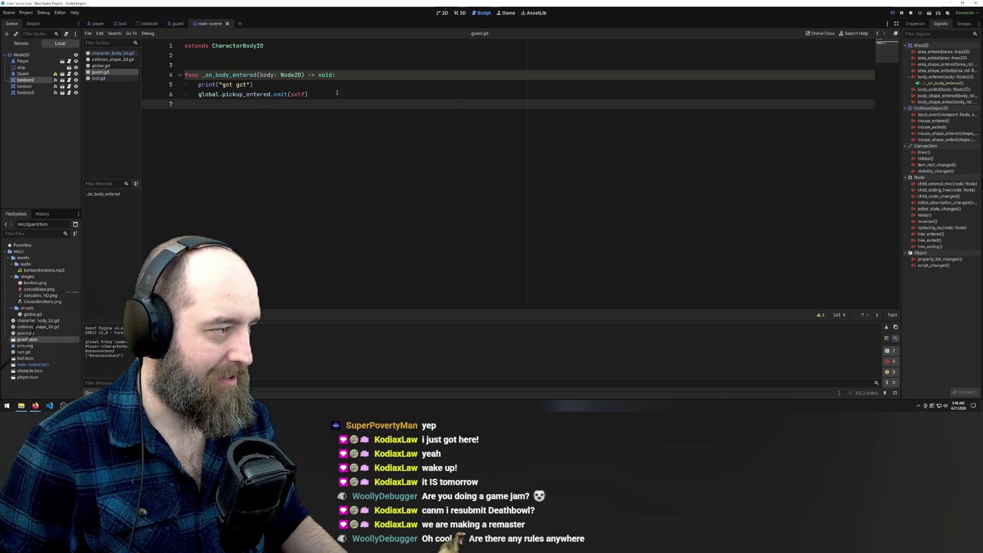
pyautogui.rightClick(927, 77)
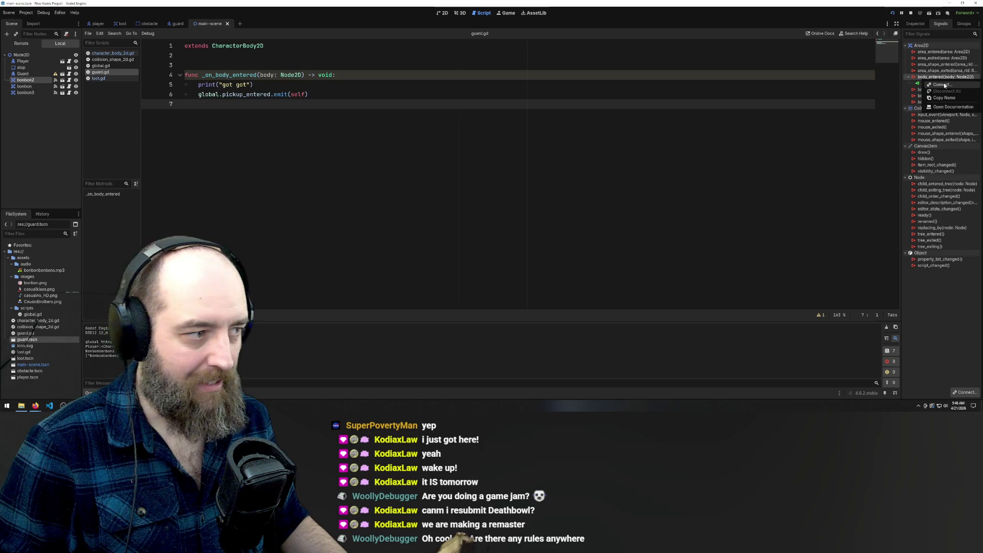
# Step: Connect bonbon2's body_entered to the Guard, generating an _on_bonbon_2_body_entered stub in guard.gd
pyautogui.click(941, 85)
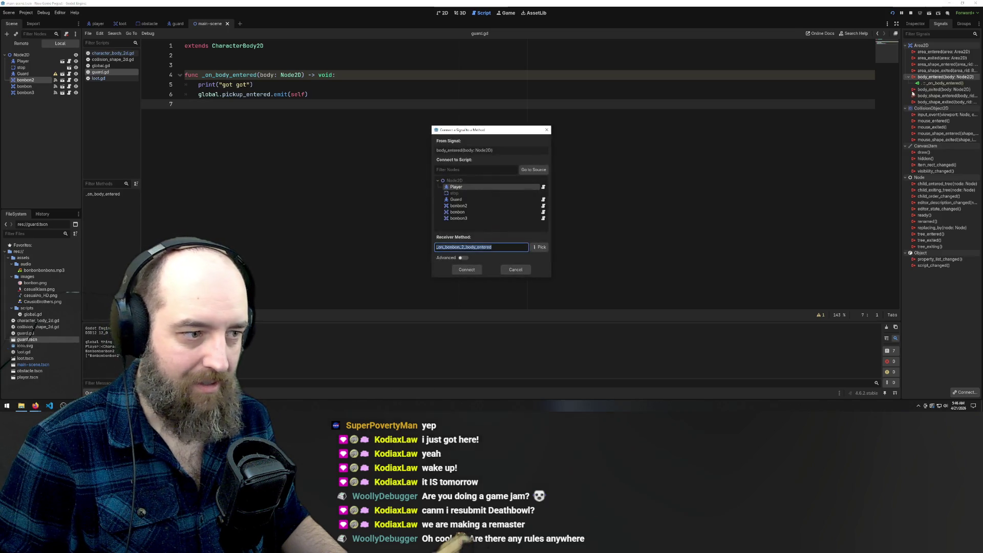
pyautogui.click(462, 200)
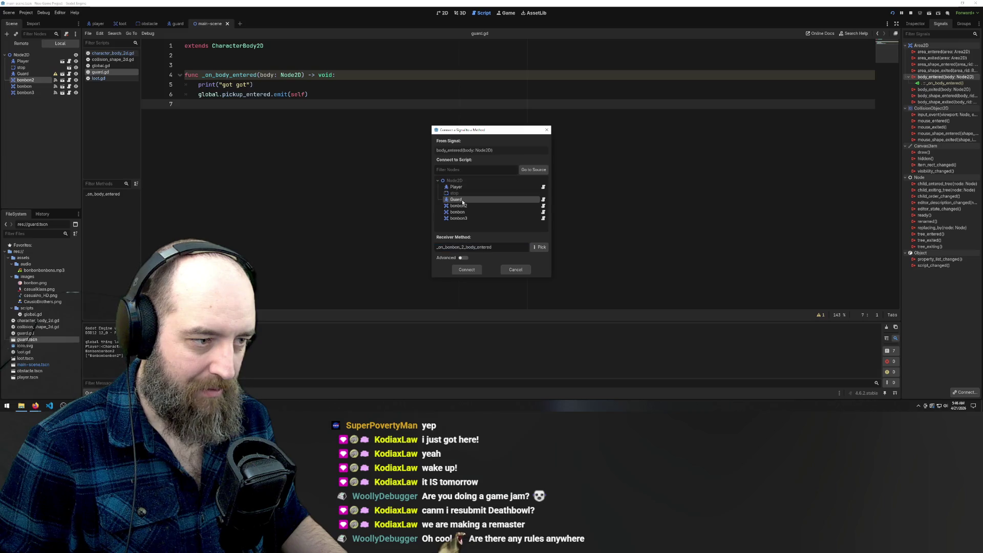
pyautogui.doubleClick(462, 202)
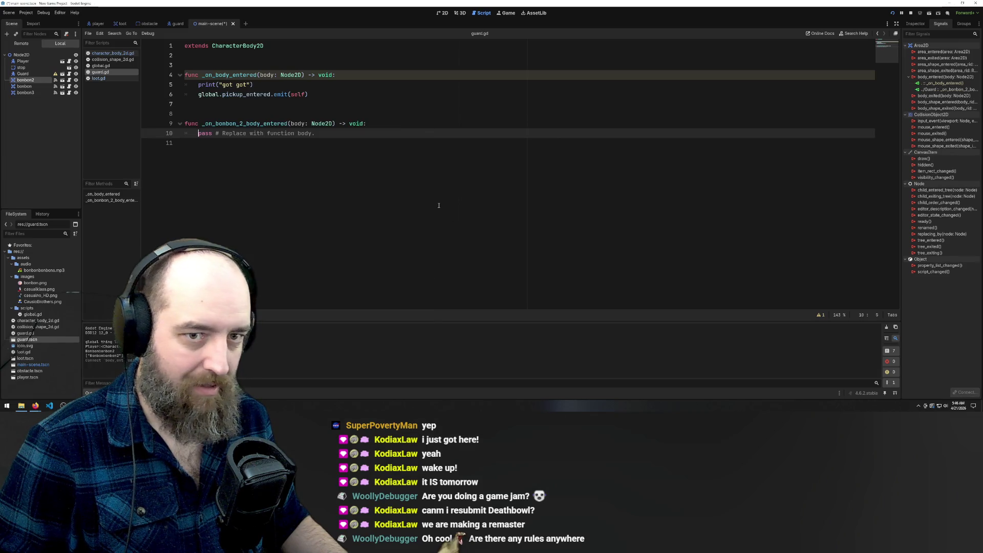
# Step: Review the new stub in guard.gd, then save and run the game, walking onto the left bonbon
pyautogui.click(273, 94)
pyautogui.click(238, 66)
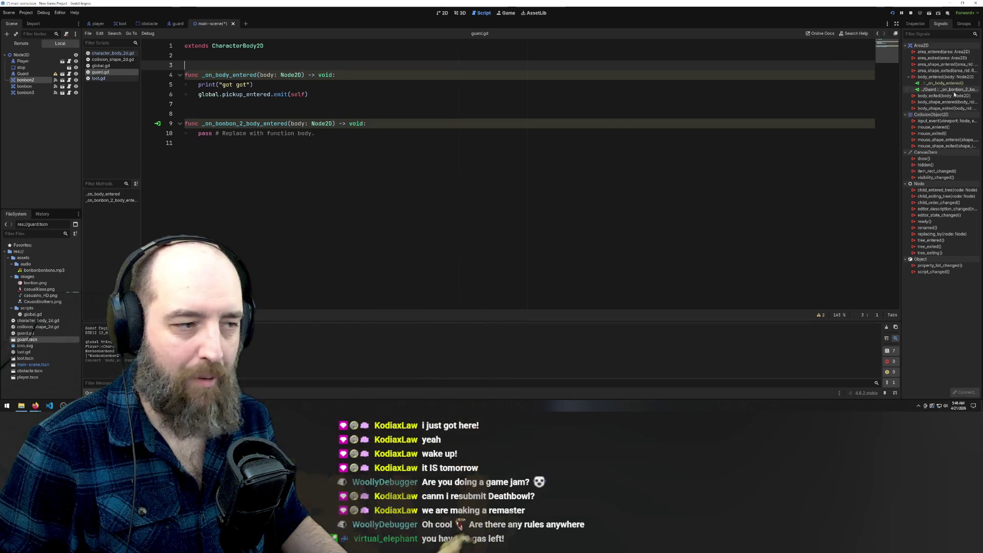
pyautogui.click(214, 133)
pyautogui.press('F5')
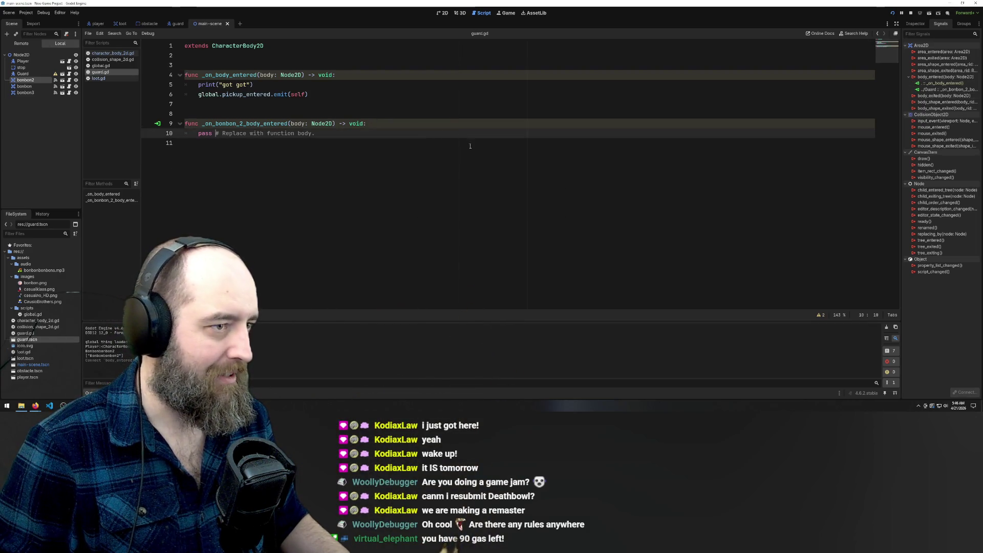
pyautogui.press('Left')
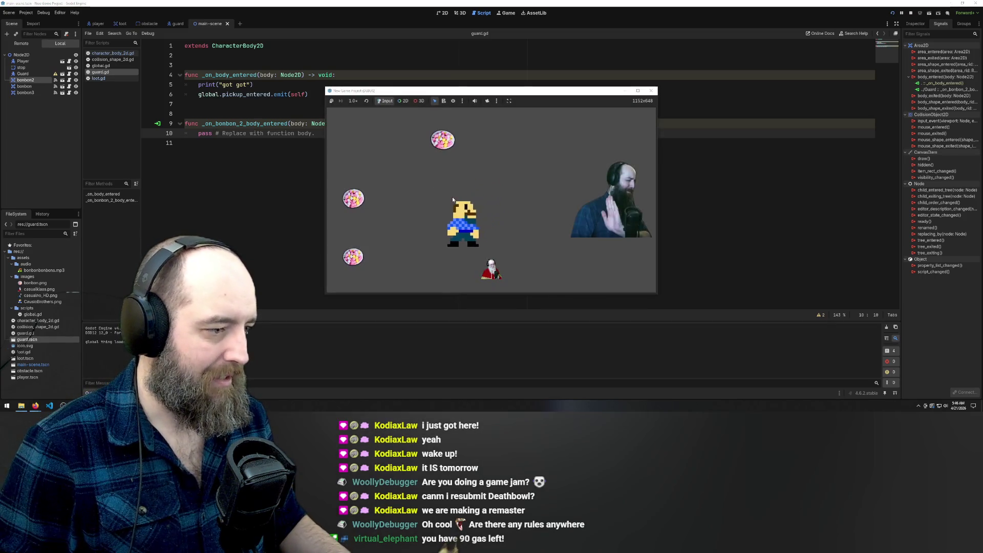
# Step: Move the player up-right to collect the bonbons, then walk it into the guard
pyautogui.press('Up')
pyautogui.press('Right')
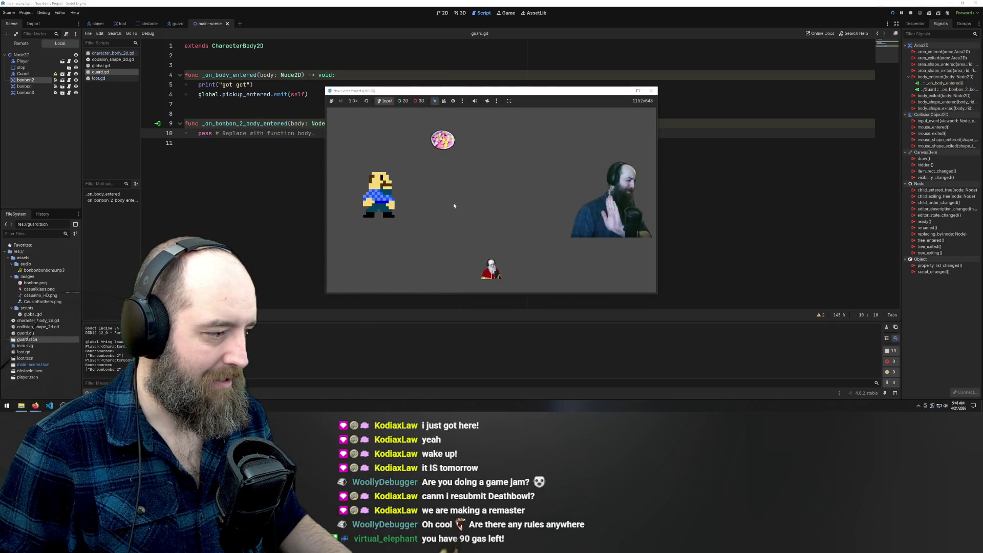
pyautogui.press('Down')
pyautogui.press('Right')
# Step: Walk the player away from the guard and around toward the bottom, then switch to Steam
pyautogui.press('Left')
pyautogui.press('Down')
pyautogui.press('Right')
pyautogui.press('Up')
pyautogui.press('Left')
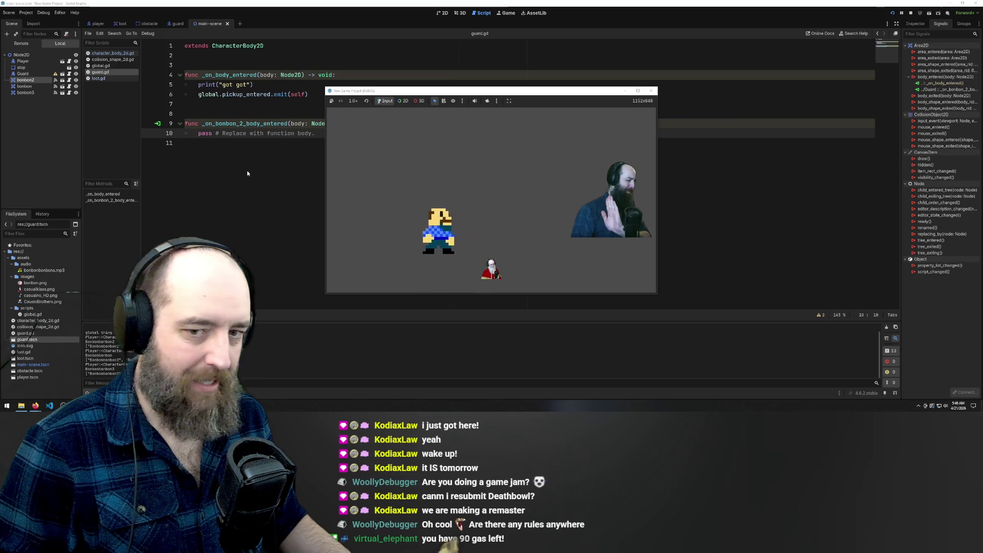
pyautogui.press('Down')
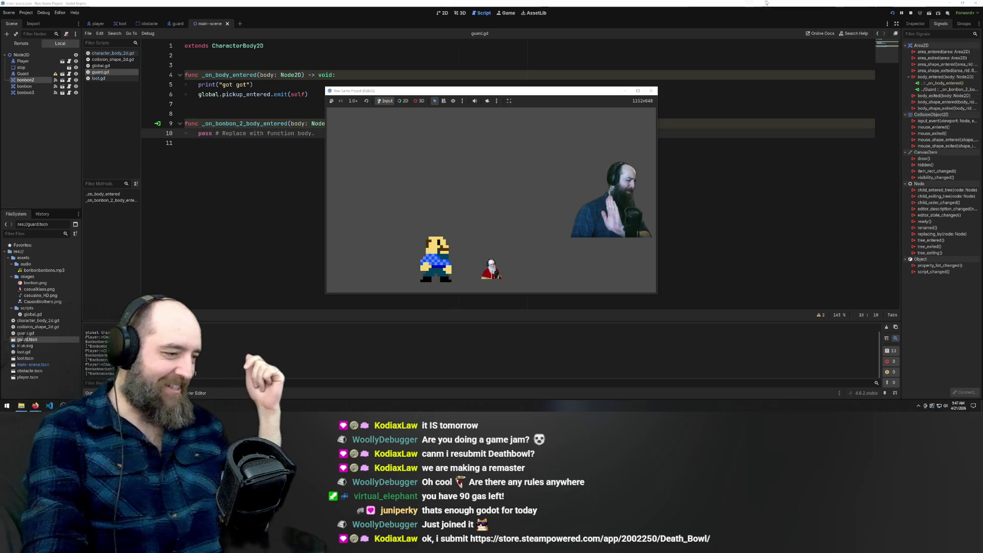
pyautogui.hotkey('alt', 'Tab')
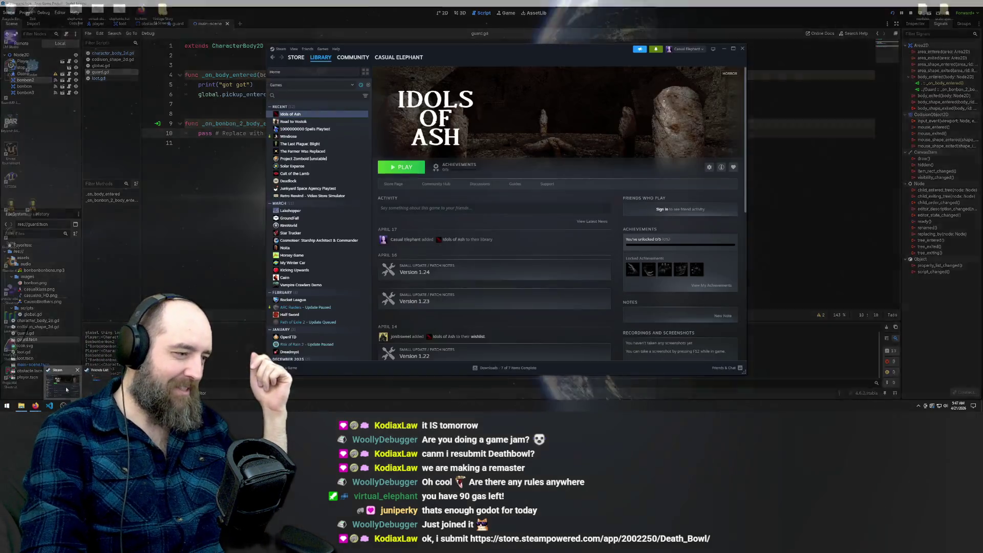
# Step: Search the Steam library for 'death', view the Death Bowl page, and return to Godot
pyautogui.write('death')
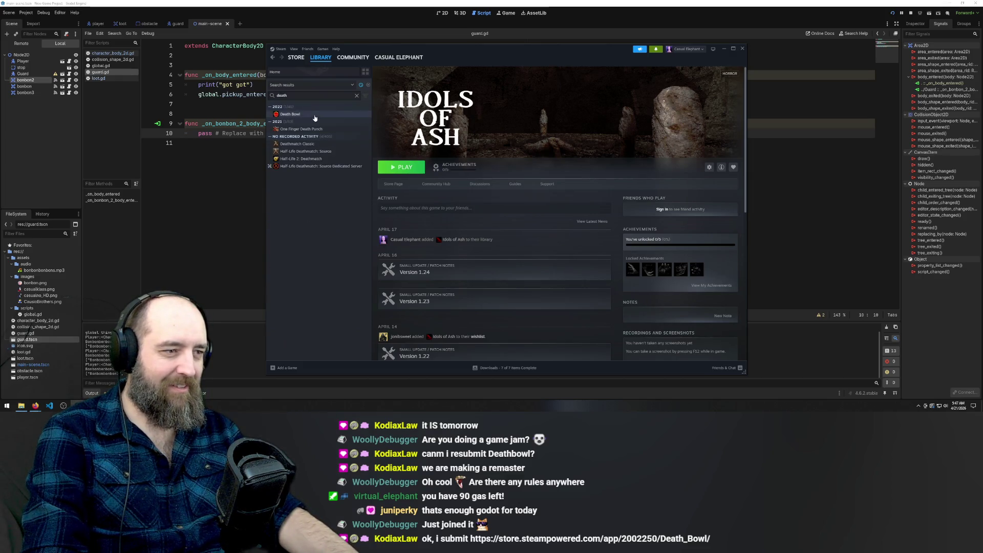
pyautogui.click(312, 115)
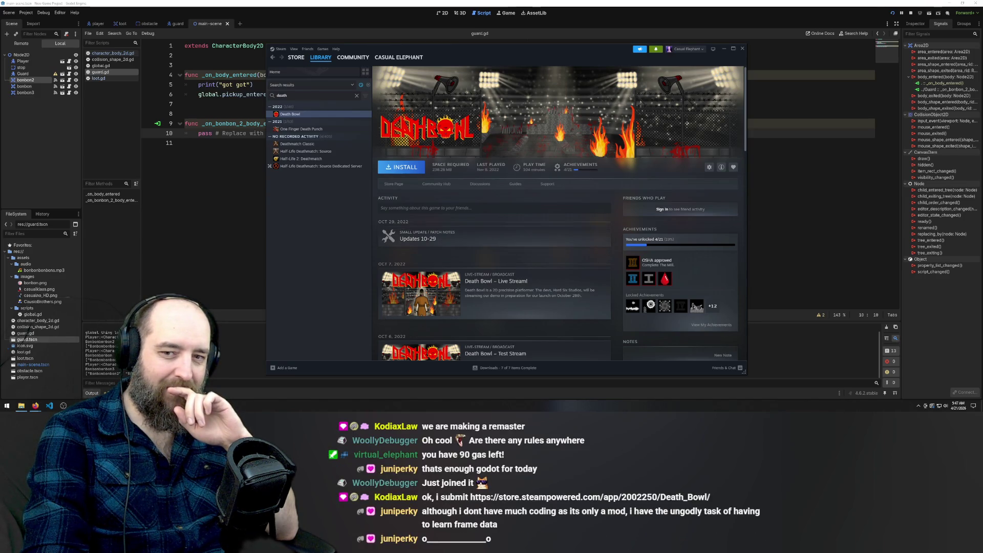
pyautogui.click(788, 207)
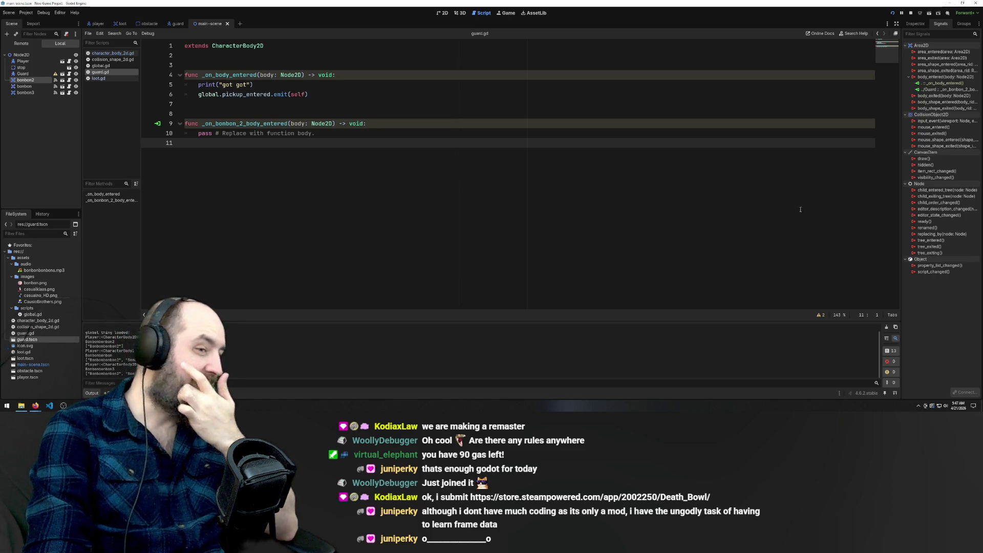
# Step: Remove the _on_bonbon_2_body_entered stub and delete the func _on_body_entered header line
pyautogui.click(403, 121)
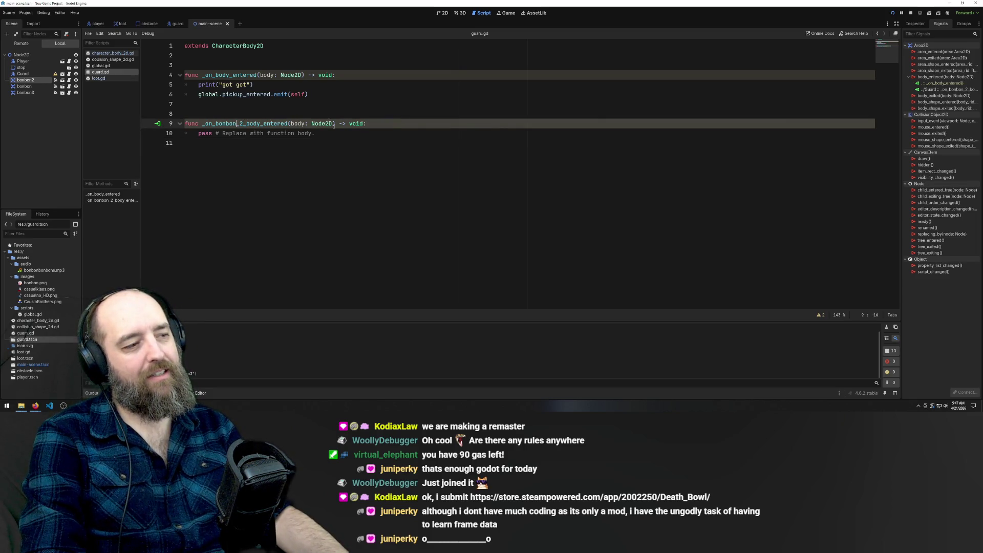
pyautogui.hotkey('ctrl', 'z')
pyautogui.moveTo(338, 75); pyautogui.dragTo(184, 75)
pyautogui.press('BackSpace')
# Step: Move to the end of the print line and open the Guard connection's options in Signals
pyautogui.press('Down')
pyautogui.press('End')
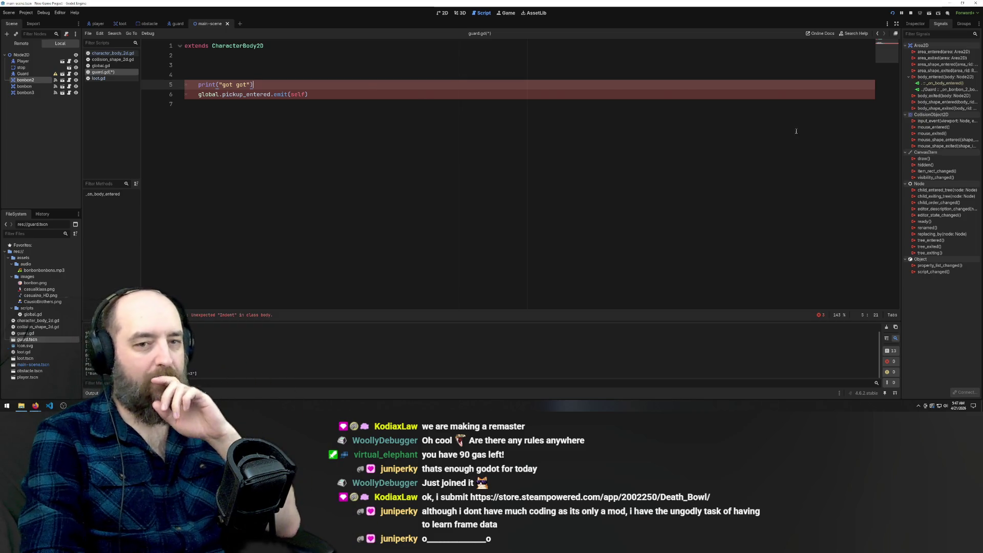
pyautogui.rightClick(948, 91)
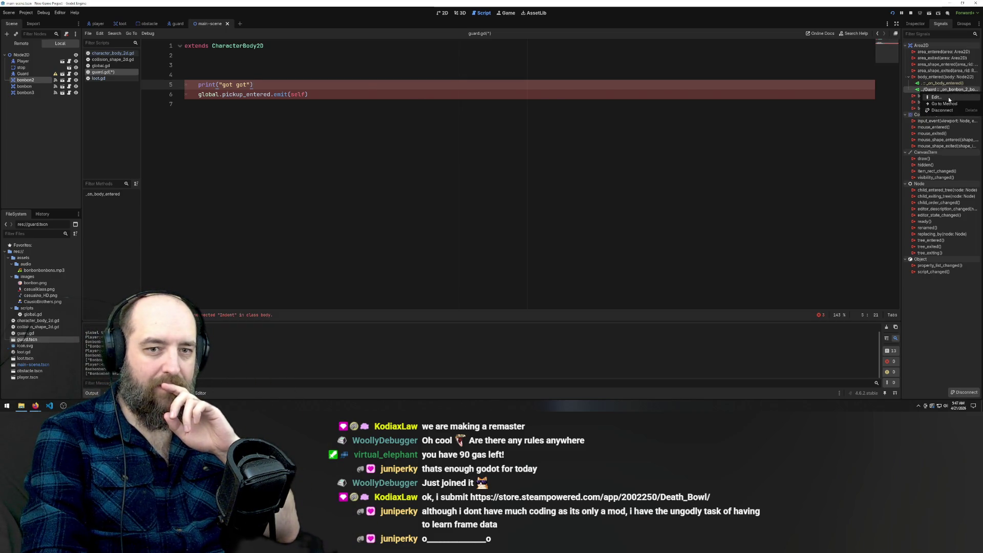
# Step: Open the bonbon2-to-Guard connection for editing, cancel without changes, and select the Guard node
pyautogui.click(942, 97)
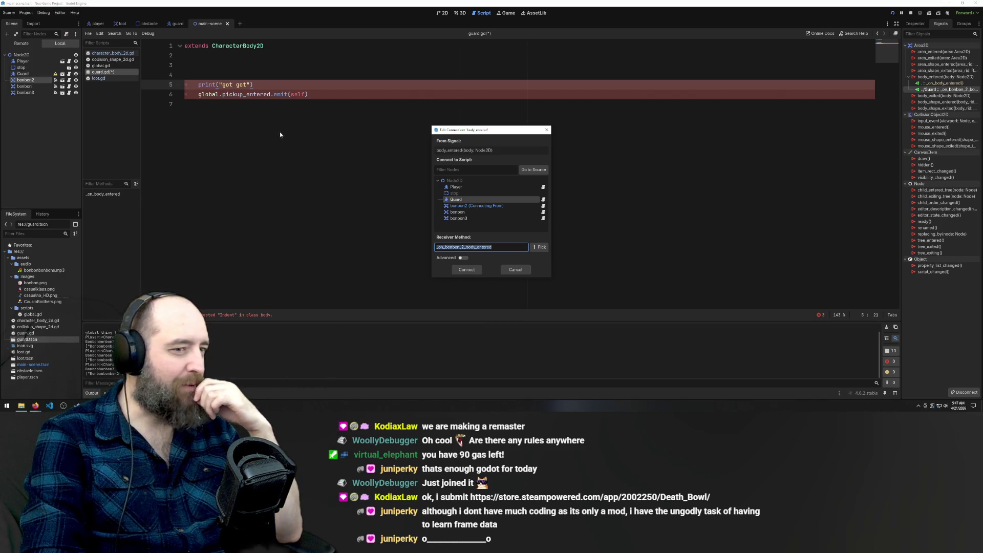
pyautogui.click(508, 269)
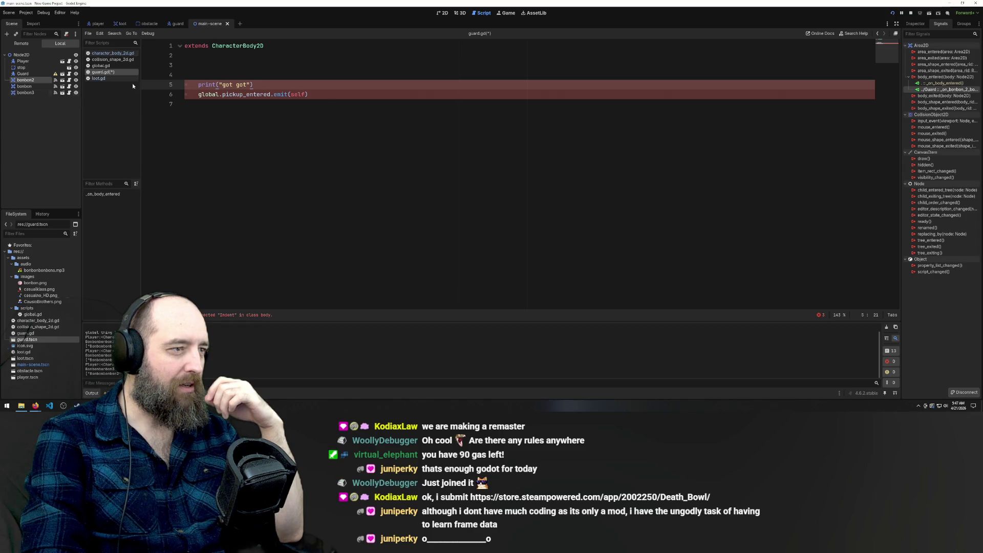
pyautogui.click(23, 74)
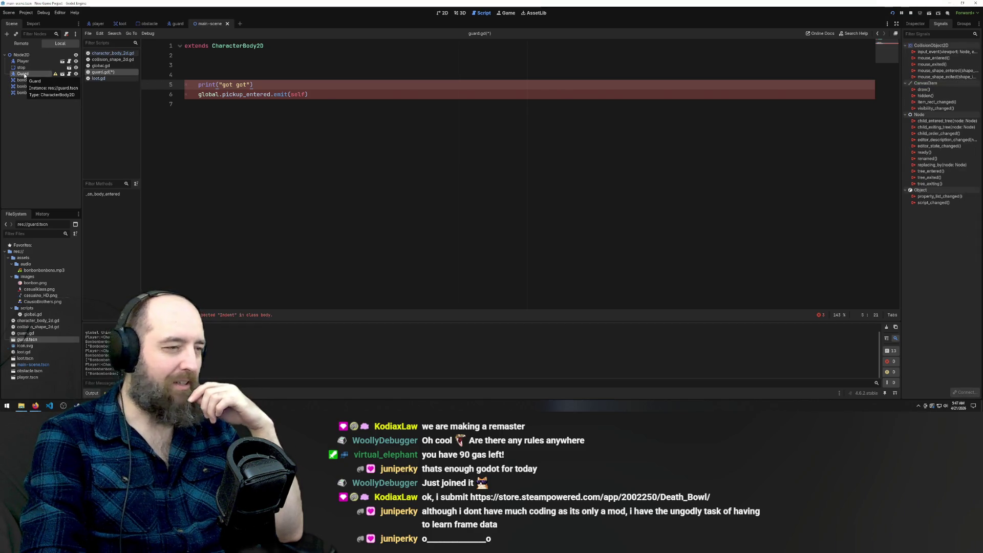
# Step: Delete the leftover print and emit lines, then undo to restore the function and save guard.gd
pyautogui.click(471, 115)
pyautogui.click(300, 77)
pyautogui.moveTo(314, 94)
pyautogui.mouseDown()
pyautogui.moveTo(153, 96)
pyautogui.moveTo(153, 85)
pyautogui.mouseUp()
pyautogui.press('BackSpace')
pyautogui.press('BackSpace')
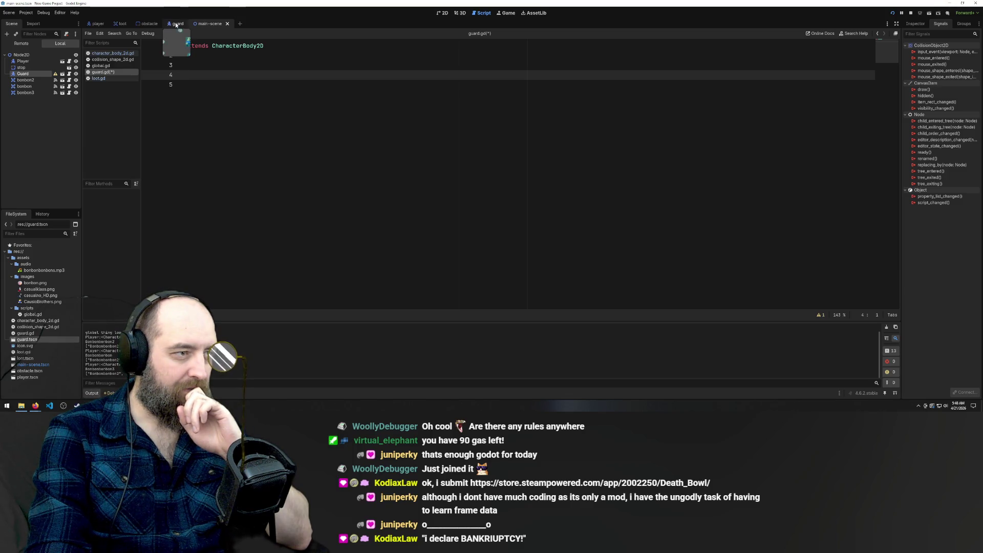
pyautogui.hotkey('ctrl', 'z')
pyautogui.hotkey('ctrl', 'z')
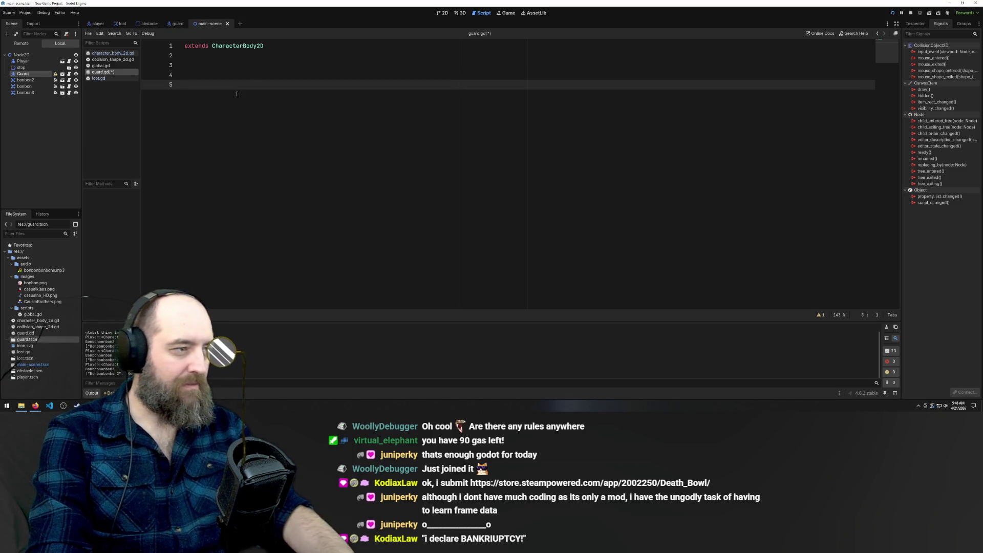
pyautogui.hotkey('ctrl', 'z')
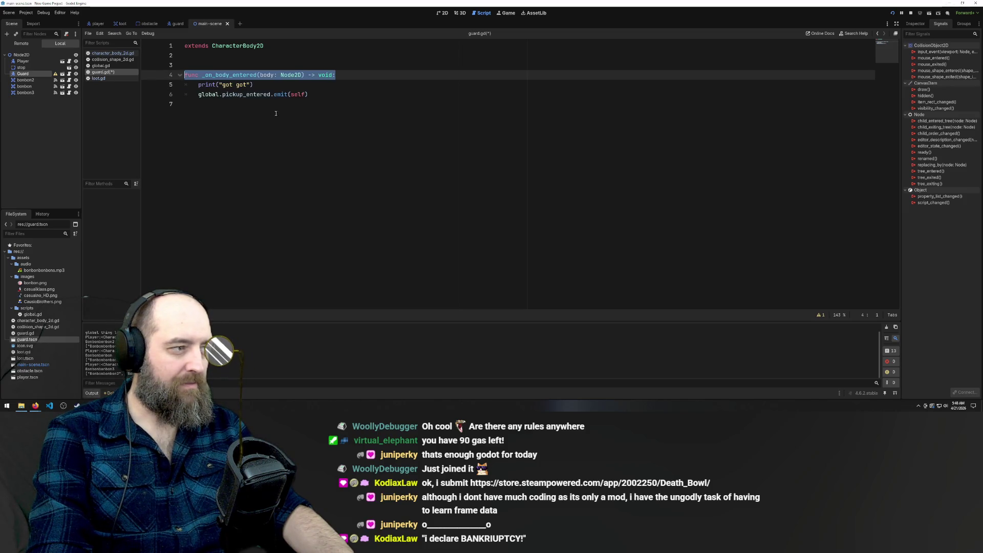
pyautogui.hotkey('ctrl', 's')
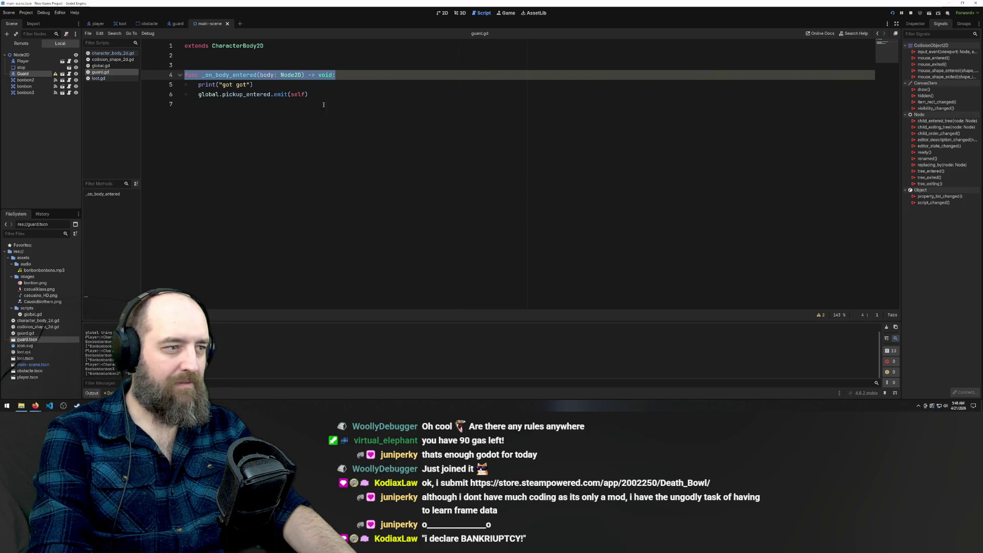
# Step: Delete the whole _on_body_entered function, leaving only extends CharacterBody2D
pyautogui.click(317, 94)
pyautogui.hotkey('shift', 'Up')
pyautogui.hotkey('shift', 'Up')
pyautogui.hotkey('shift', 'Home')
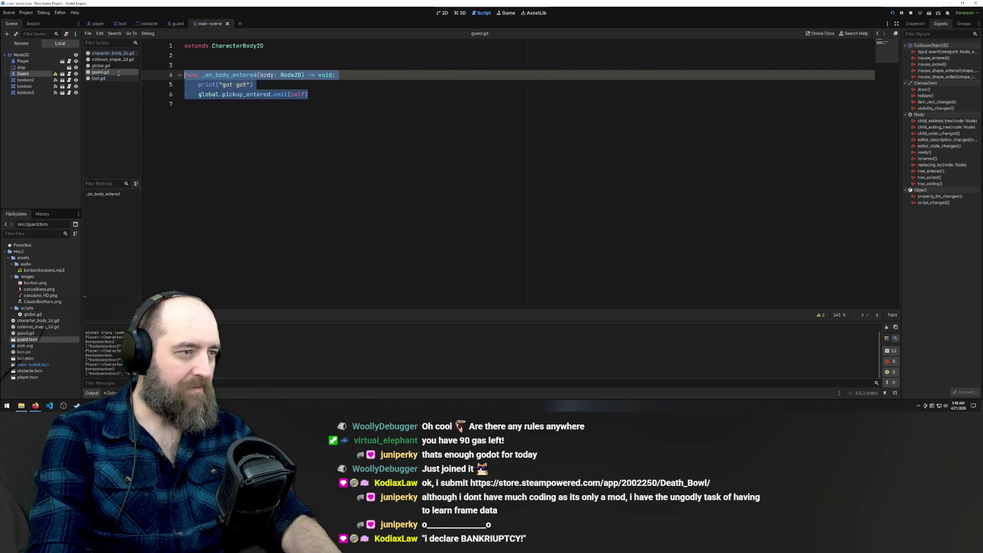
pyautogui.press('BackSpace')
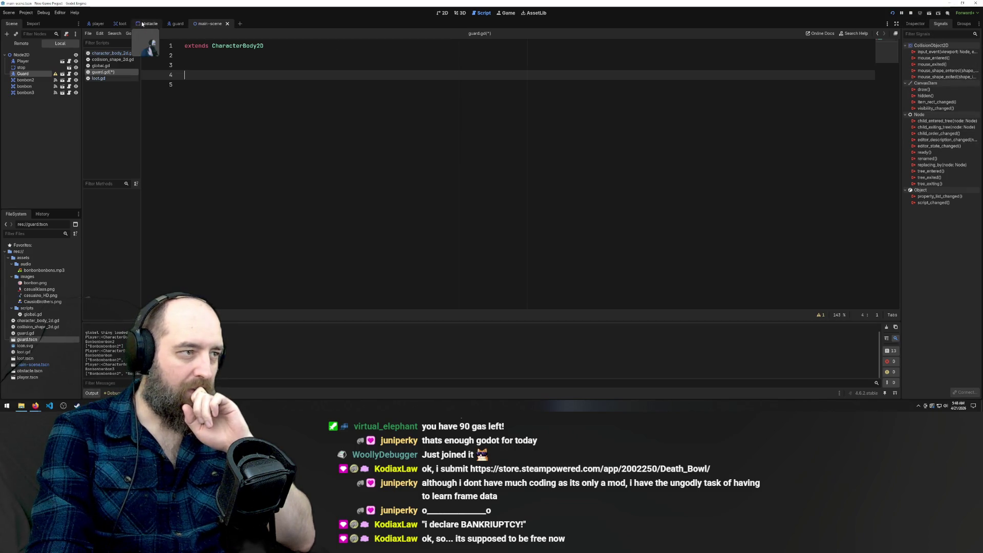
# Step: Glance at loot.gd, return to guard.gd, and select the root Node2D to view its signals
pyautogui.click(100, 79)
pyautogui.click(100, 73)
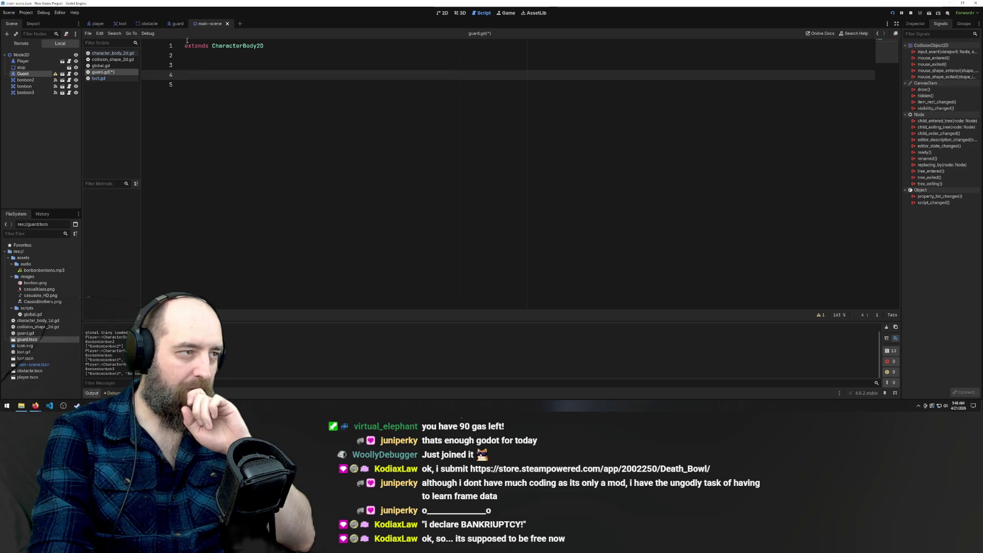
pyautogui.click(29, 109)
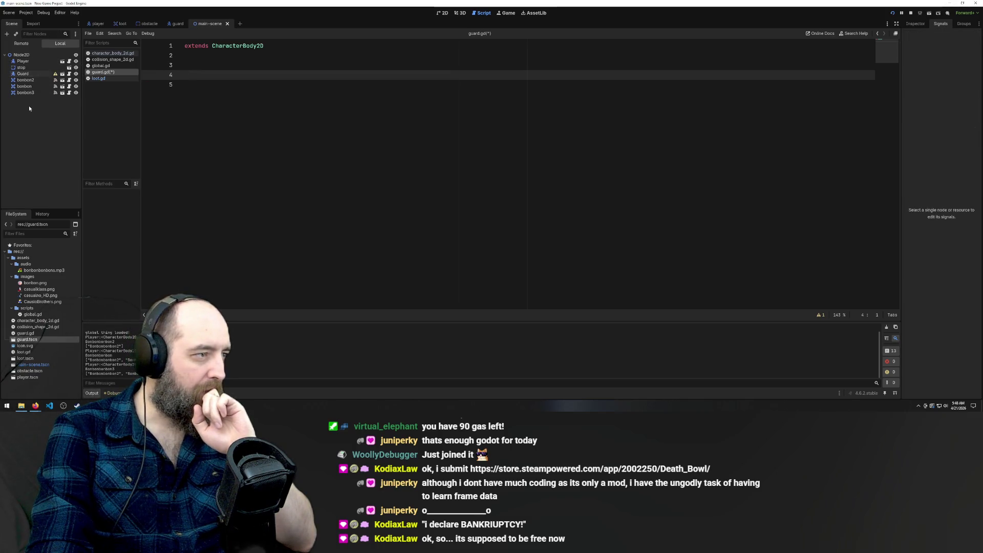
pyautogui.click(34, 55)
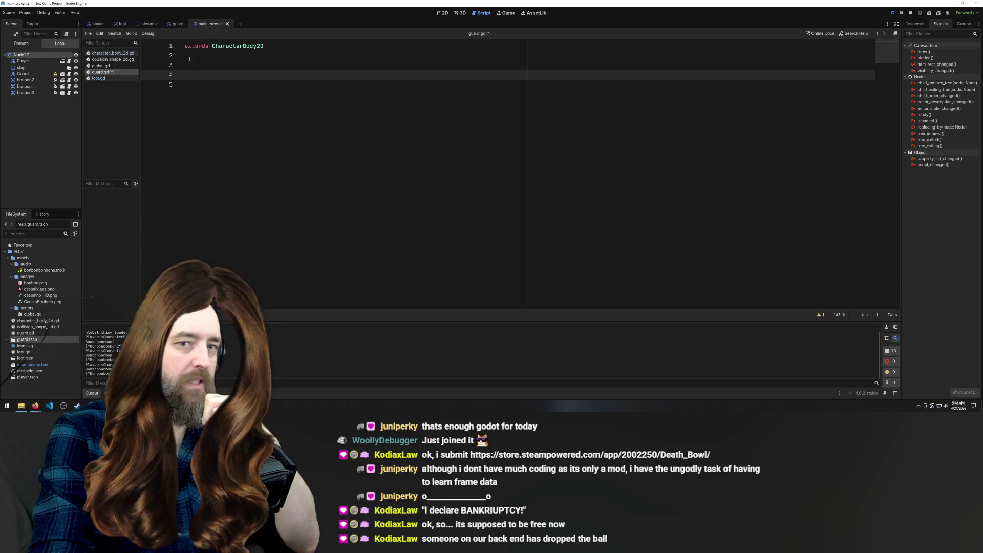
# Step: Cycle through the guard, obstacle, loot and player scenes, then return to the main scene
pyautogui.click(177, 23)
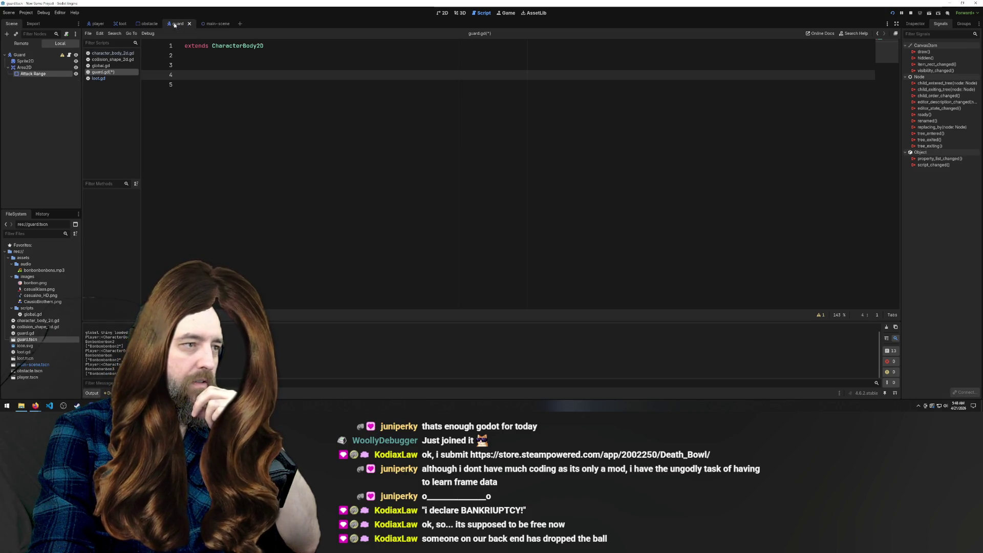
pyautogui.click(209, 23)
pyautogui.click(102, 78)
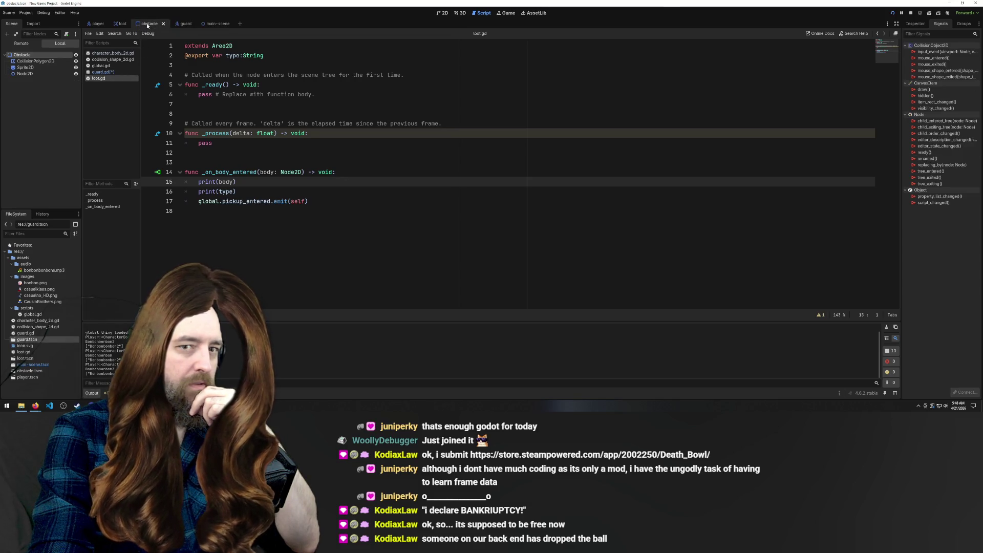
pyautogui.click(121, 24)
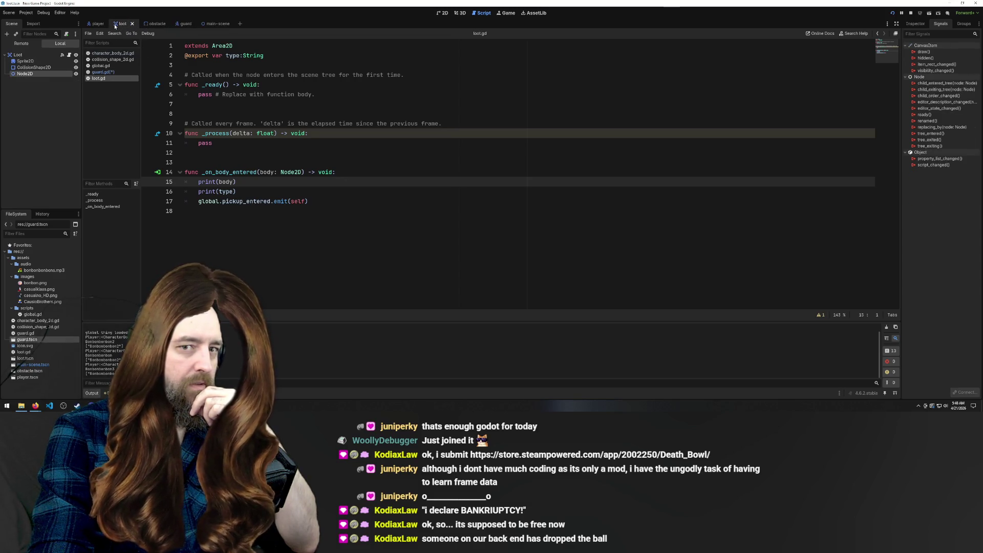
pyautogui.click(97, 24)
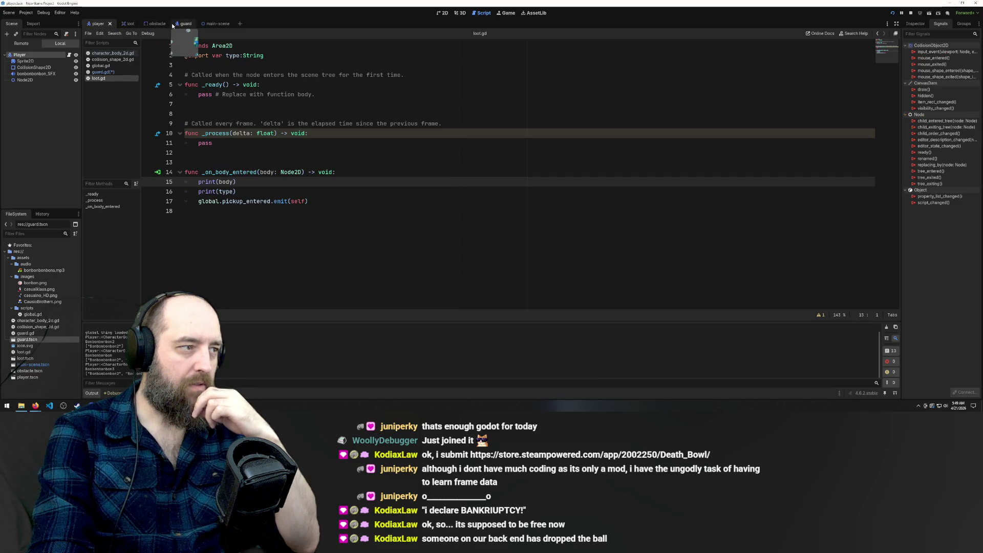
pyautogui.click(214, 23)
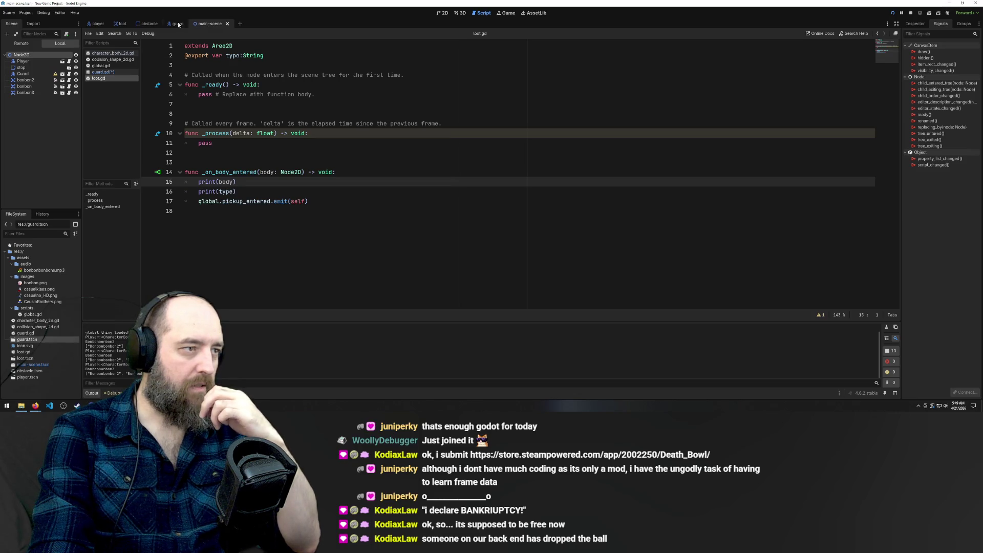
# Step: Disconnect bonbon2's body_entered signal from the Guard
pyautogui.click(32, 79)
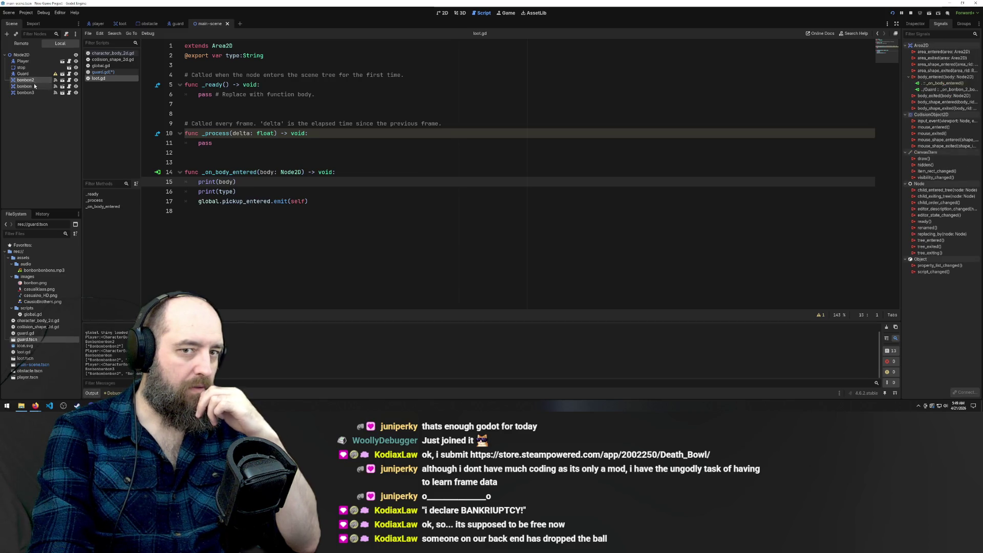
pyautogui.rightClick(945, 89)
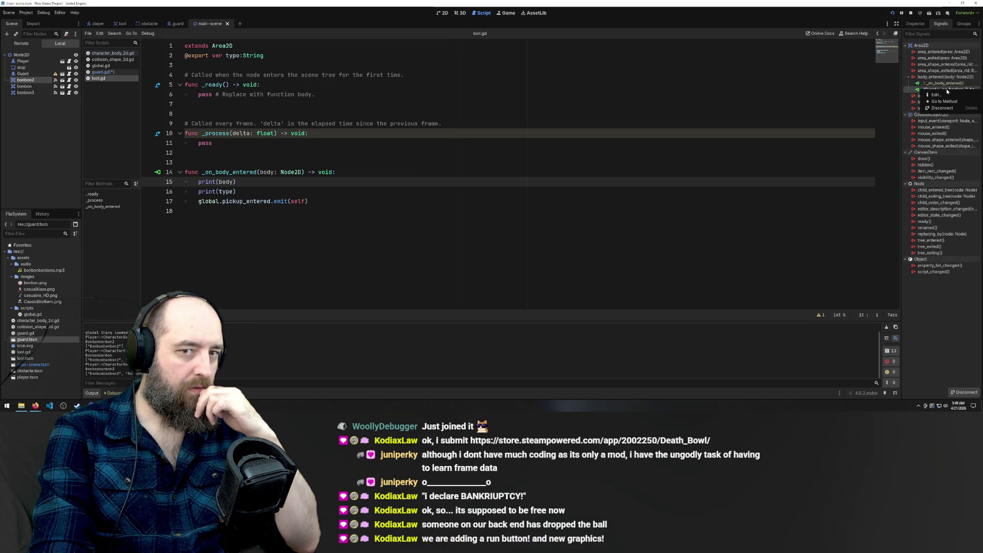
pyautogui.click(942, 108)
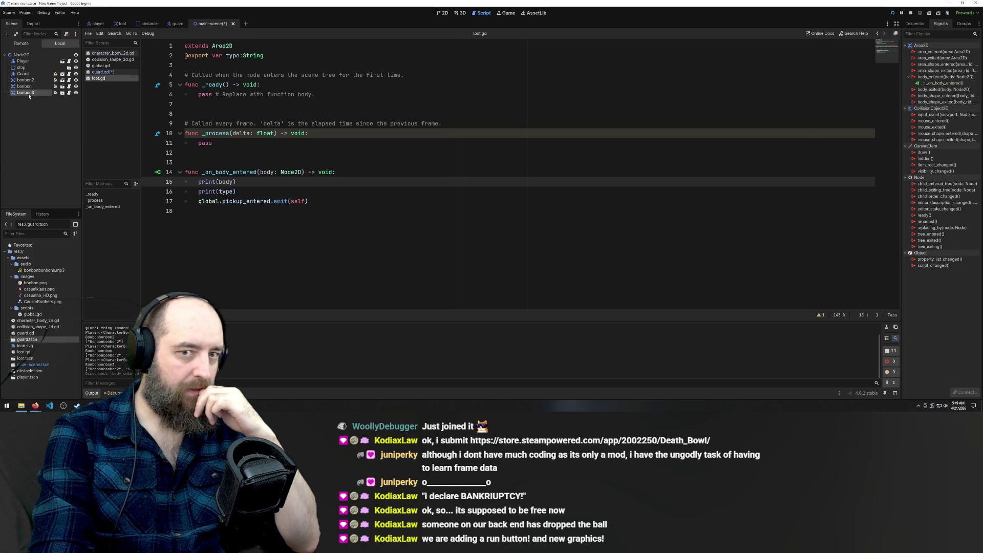
# Step: Check the signal connections of Guard, bonbon2, bonbon3 and the stop node
pyautogui.click(22, 74)
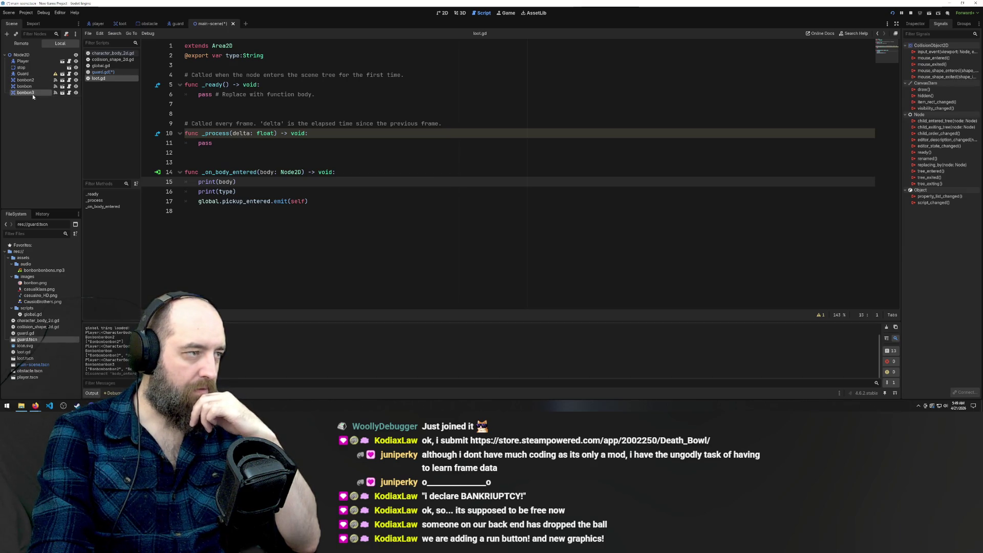
pyautogui.click(27, 80)
pyautogui.click(25, 92)
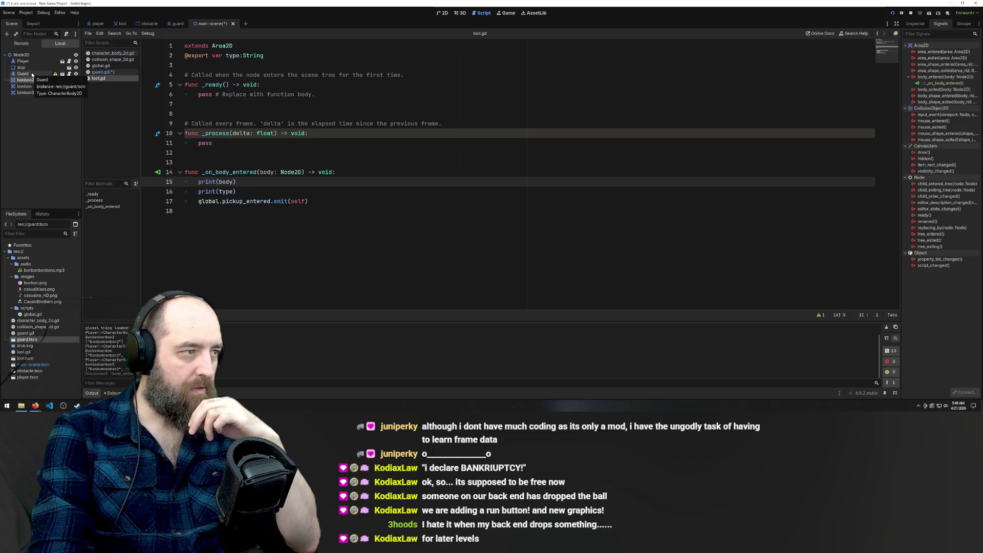
pyautogui.click(30, 67)
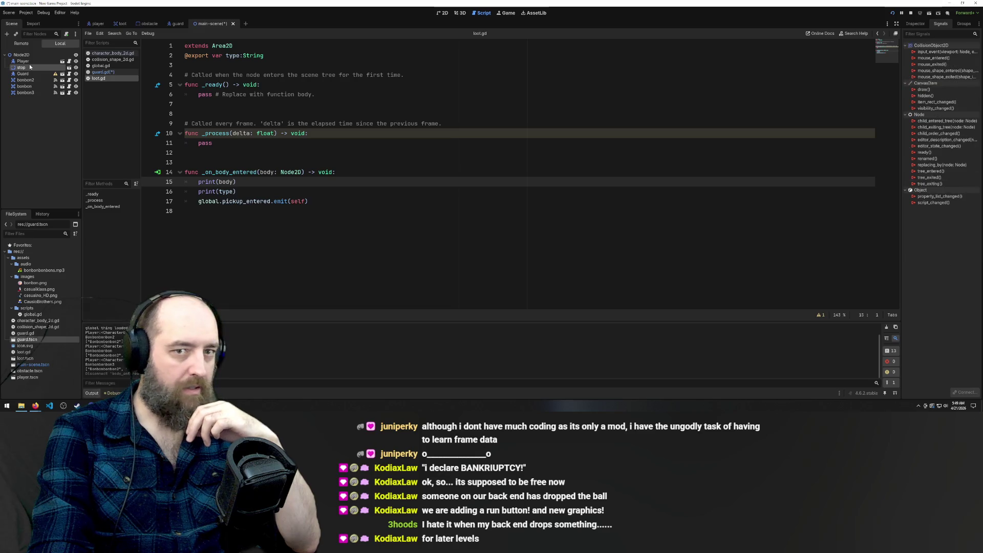
pyautogui.click(946, 35)
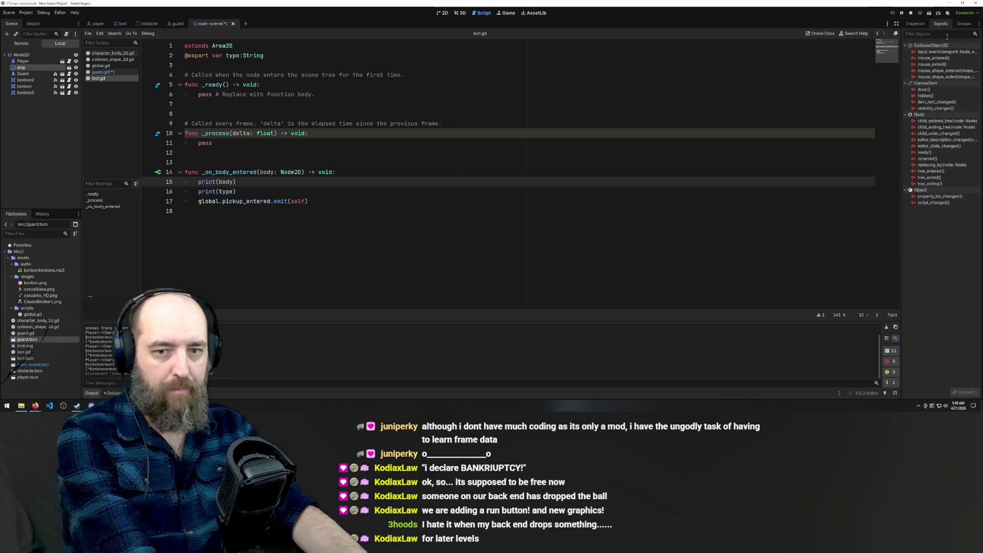
# Step: Filter the signals list by 'body' and save the project
pyautogui.write('bo')
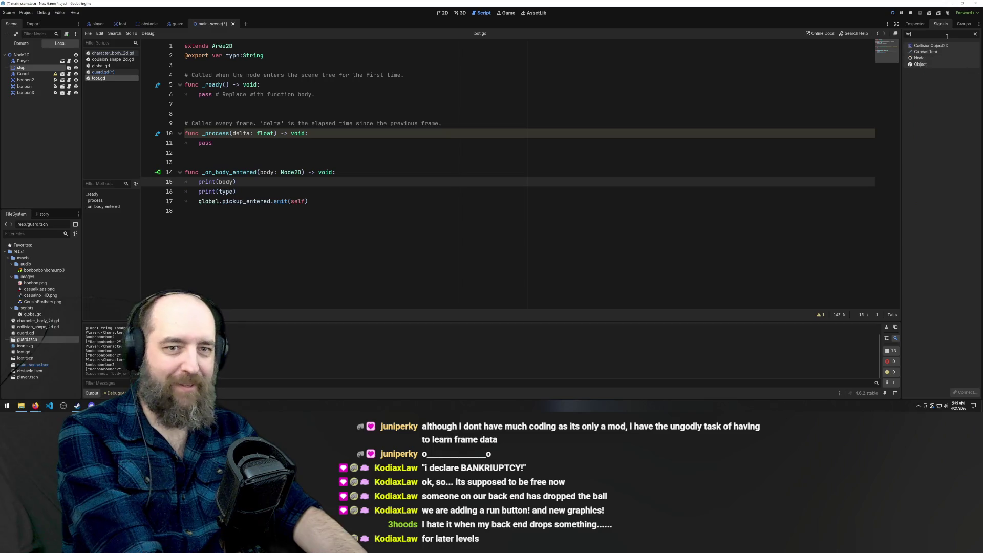
pyautogui.write('dyu')
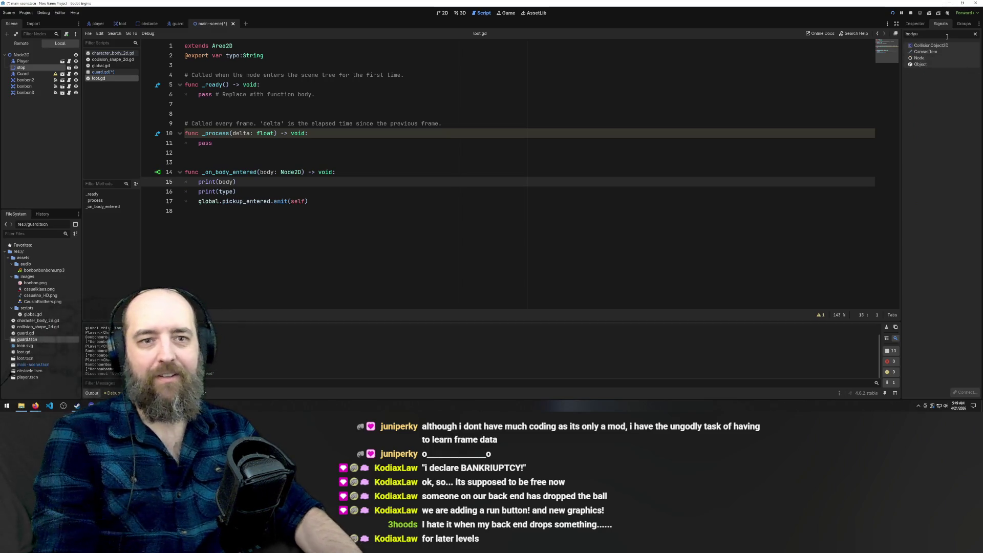
pyautogui.press('BackSpace')
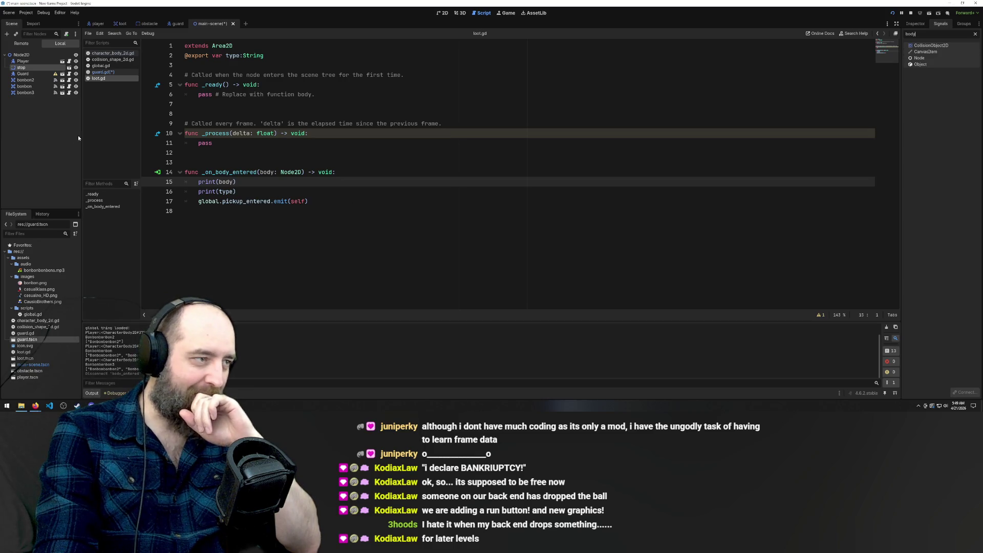
pyautogui.click(365, 84)
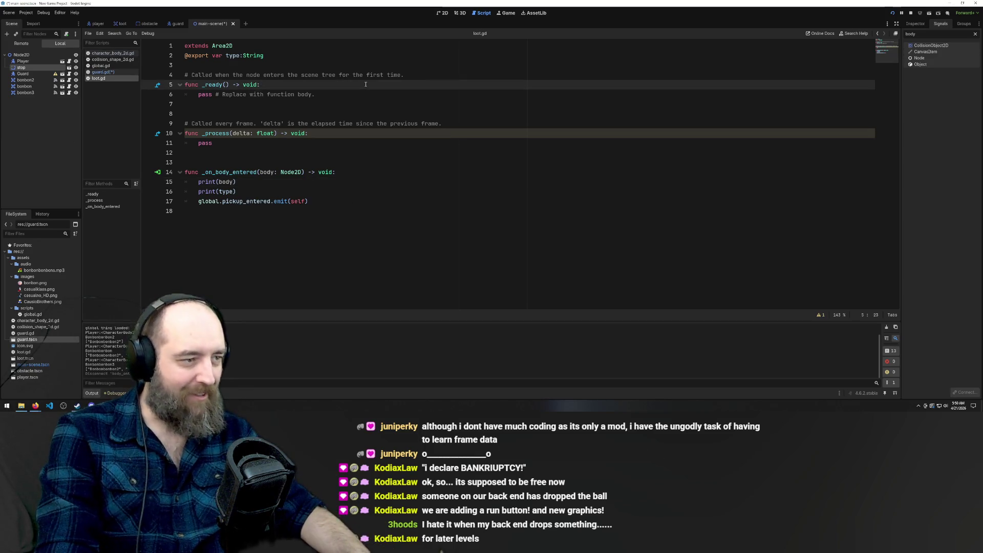
pyautogui.hotkey('ctrl', 's')
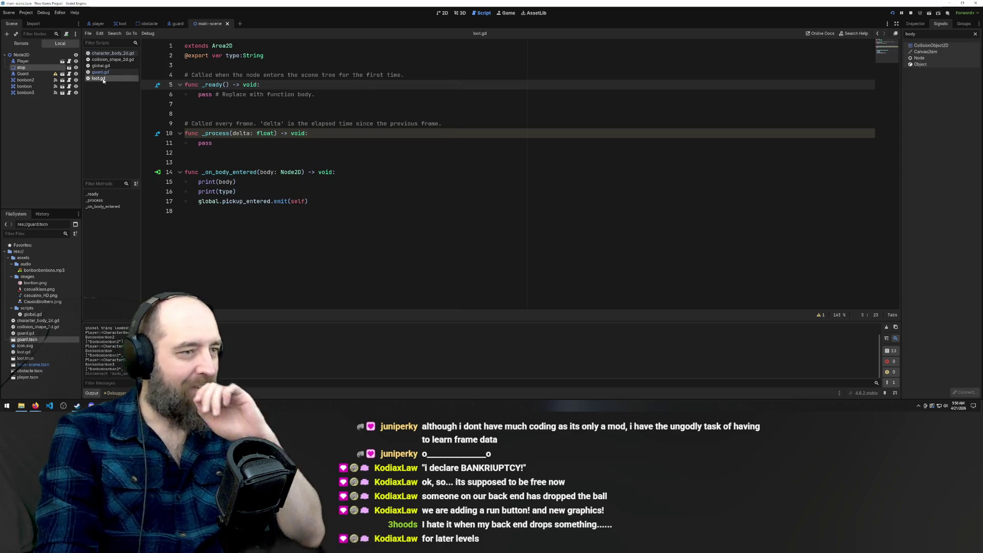
# Step: Clear the signal filter and inspect the signals of bonbon2, Player and Guard
pyautogui.click(102, 72)
pyautogui.click(103, 78)
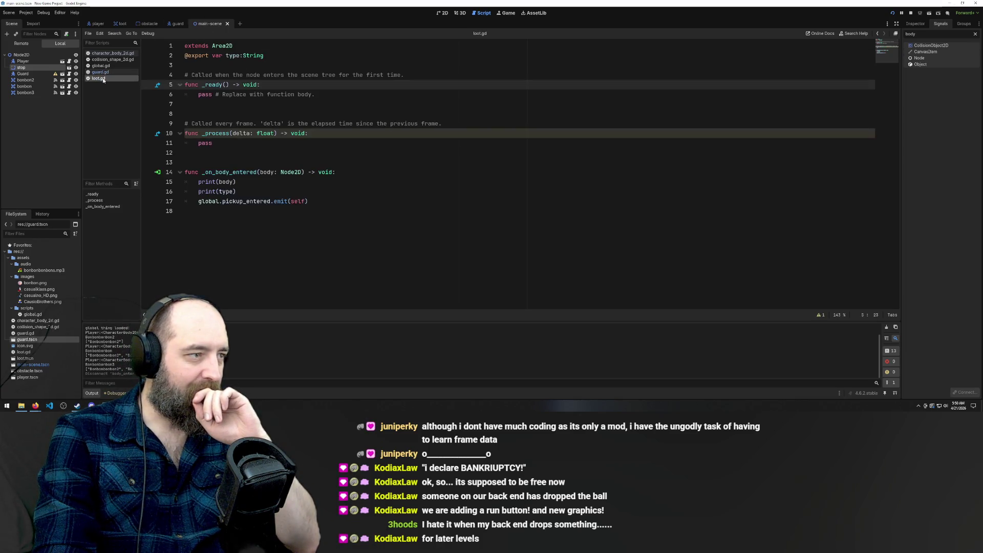
pyautogui.doubleClick(910, 34)
pyautogui.press('BackSpace')
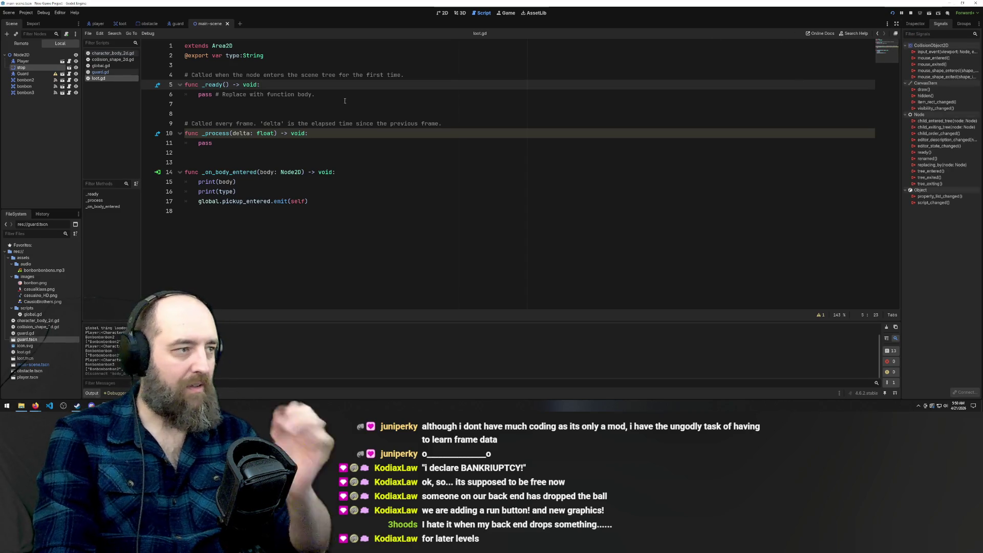
pyautogui.click(25, 80)
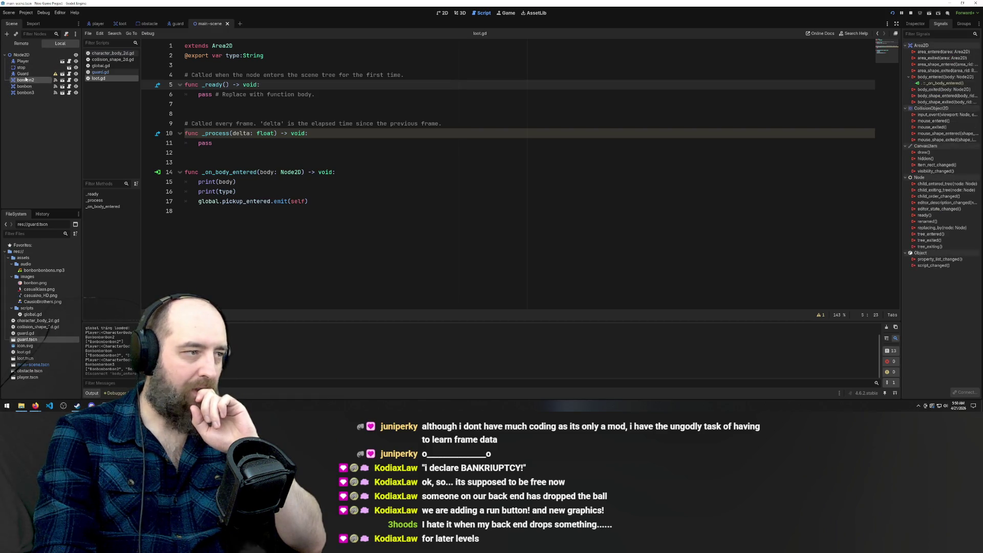
pyautogui.click(27, 62)
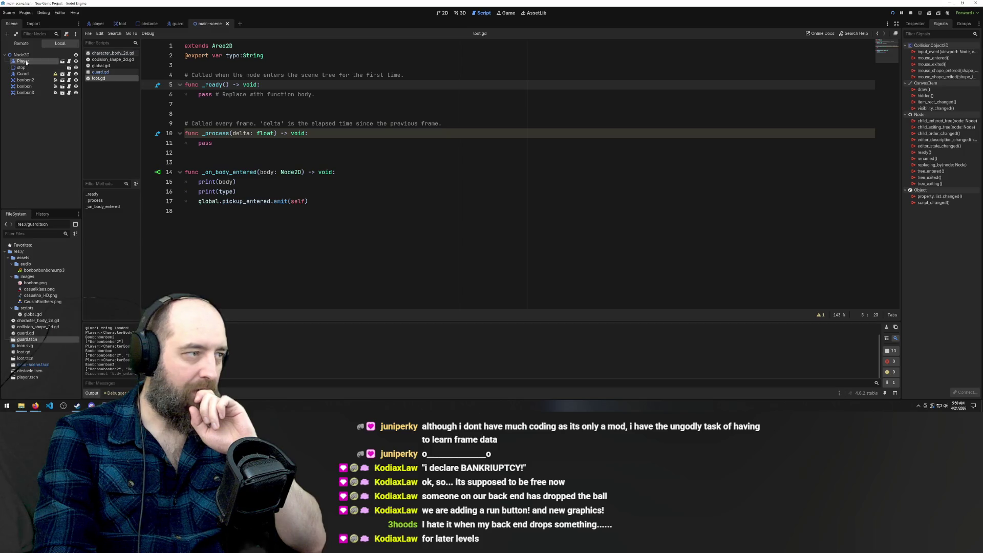
pyautogui.click(28, 80)
pyautogui.click(28, 75)
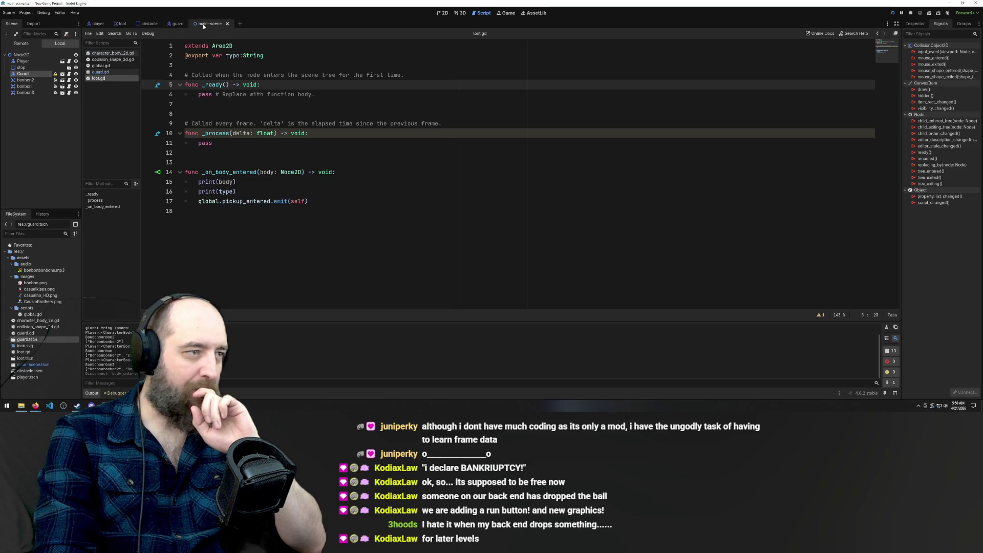
# Step: Open the guard scene to select its Sprite2D, then select CollisionShape2D in the loot scene
pyautogui.click(179, 24)
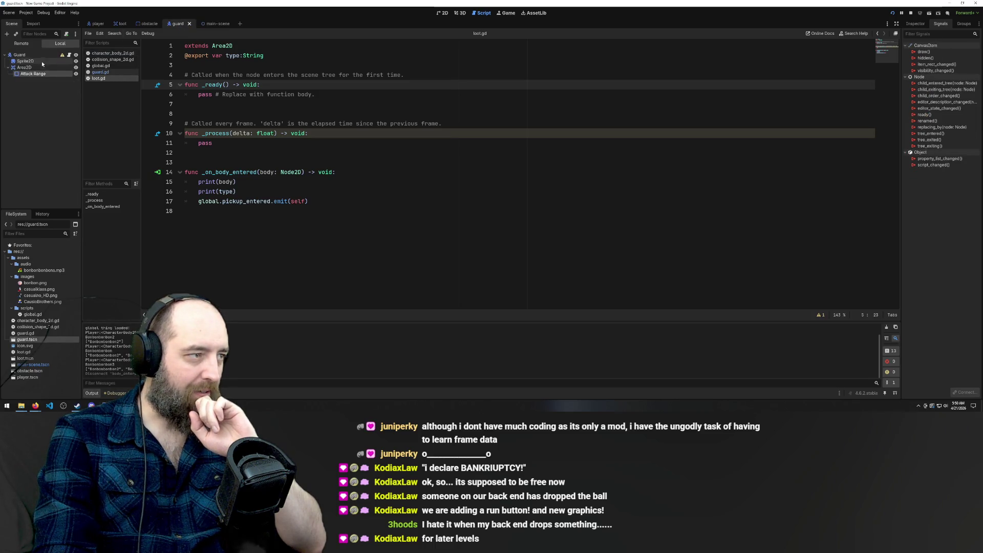
pyautogui.click(26, 61)
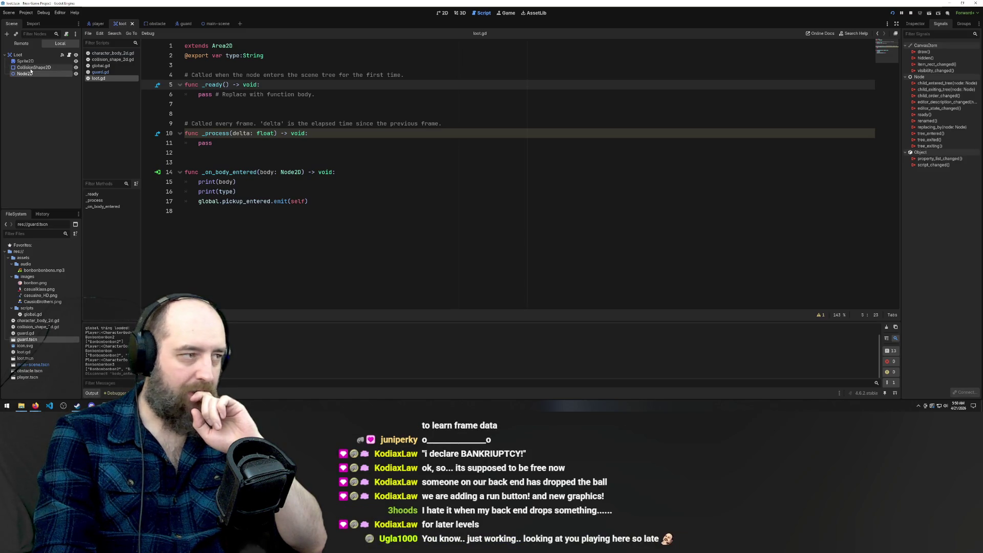
pyautogui.click(28, 67)
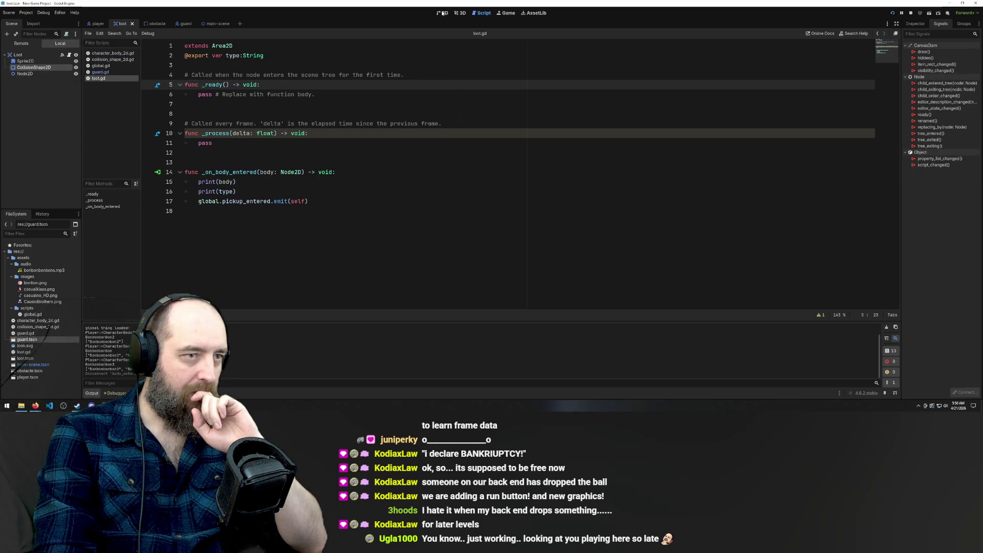
# Step: In the 2D view, delete the loot scene's Node2D, confirming the deletion dialog
pyautogui.hotkey('ctrl', 'F1')
pyautogui.scroll(3, 169, 87)
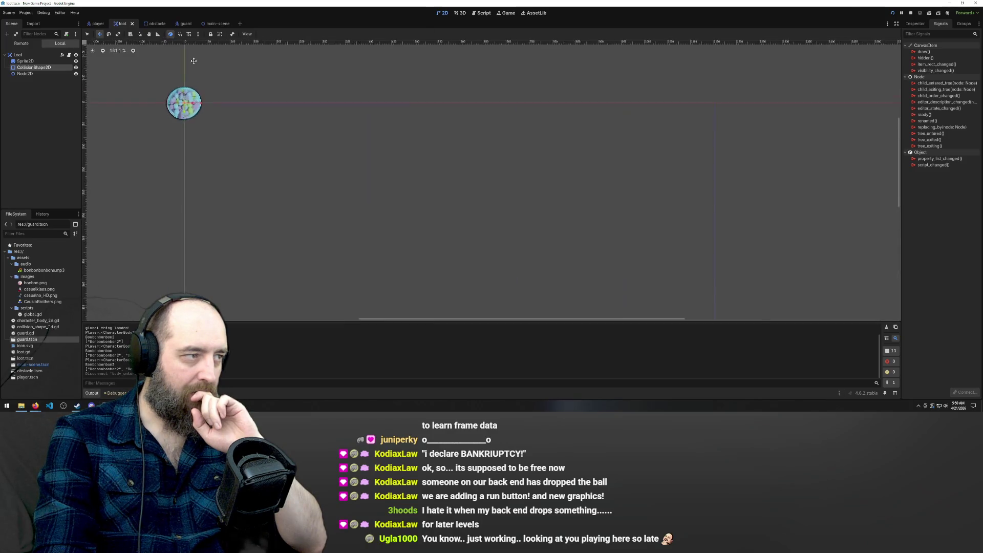
pyautogui.click(22, 74)
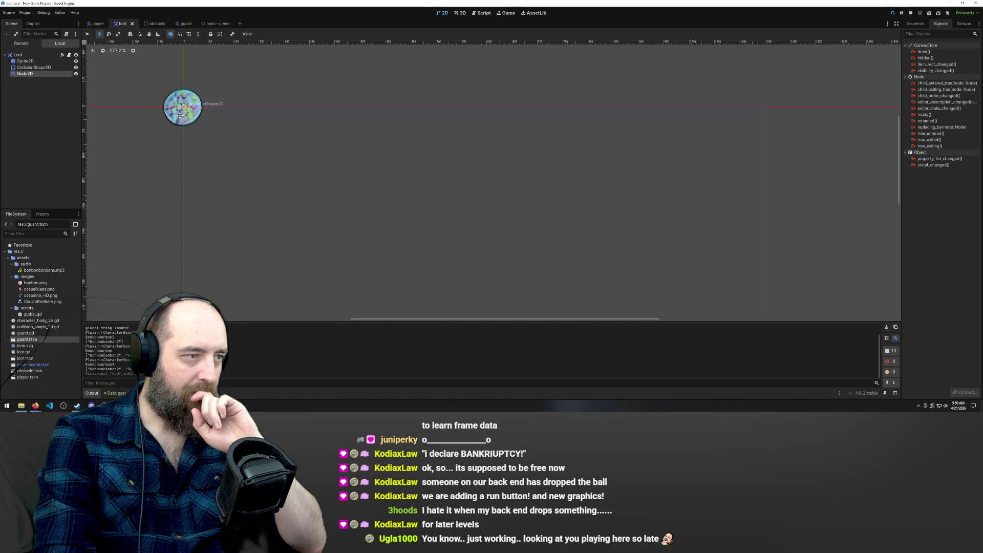
pyautogui.moveTo(183, 107); pyautogui.dragTo(248, 133)
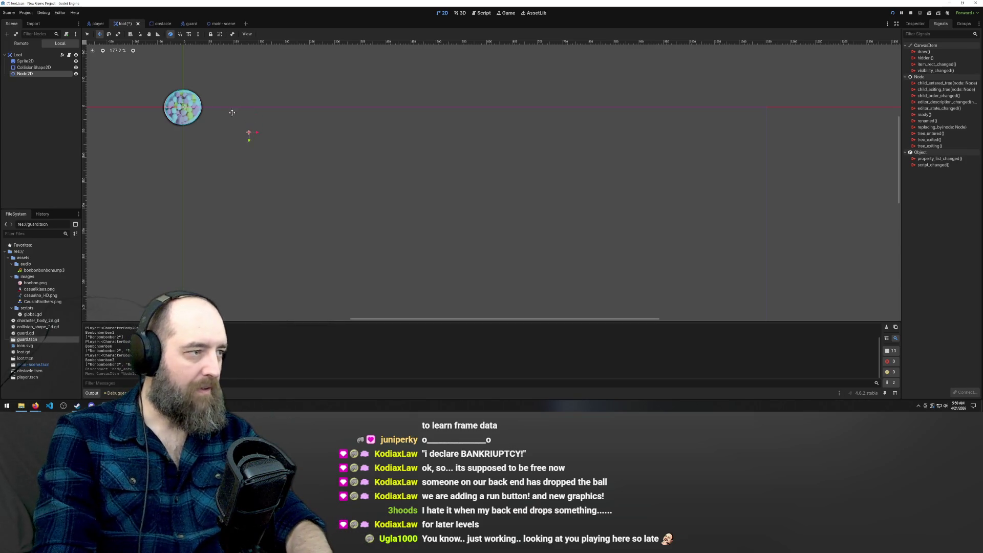
pyautogui.press('Delete')
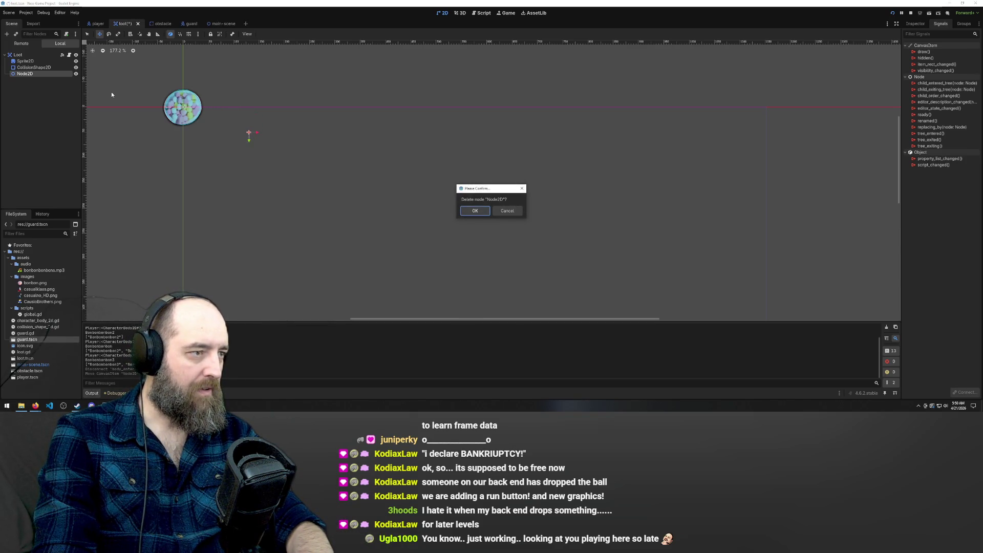
pyautogui.press('Return')
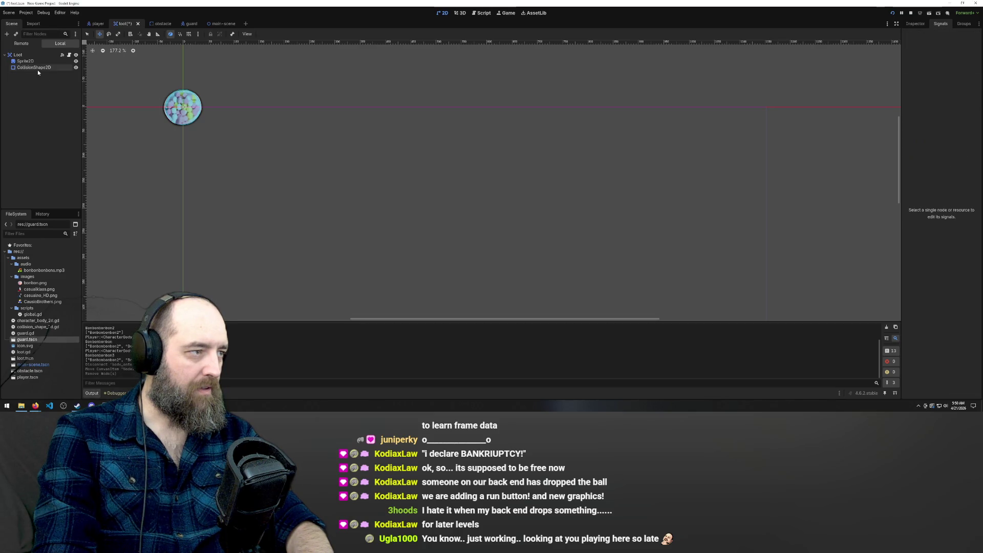
pyautogui.click(39, 69)
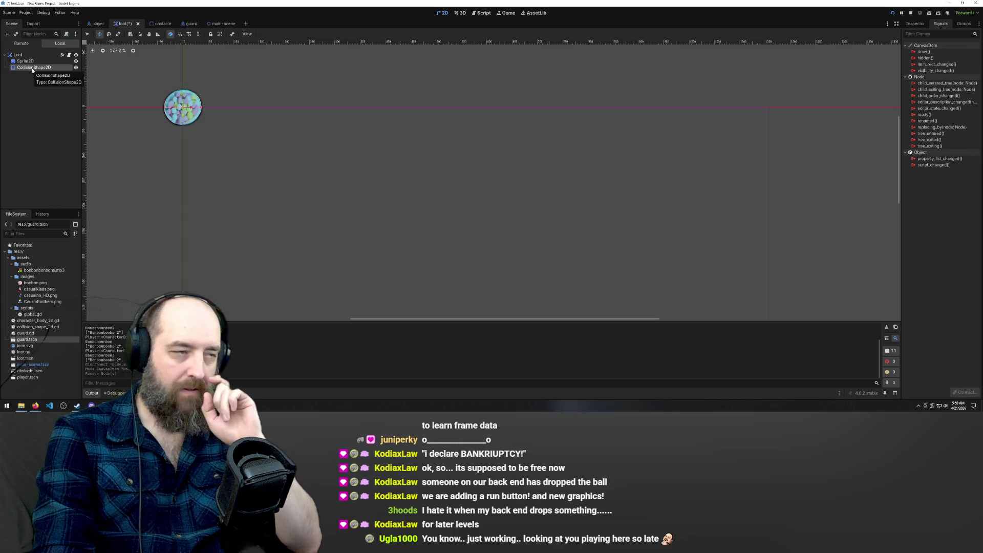
# Step: Test-run the game with F5, walk the player up to a bonbon, and close the game window
pyautogui.click(35, 87)
pyautogui.click(32, 67)
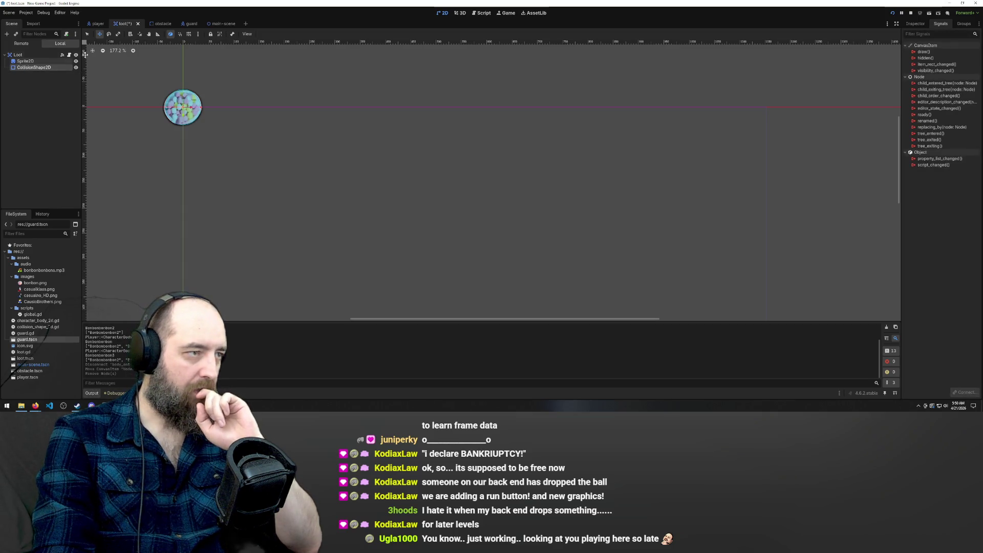
pyautogui.press('F5')
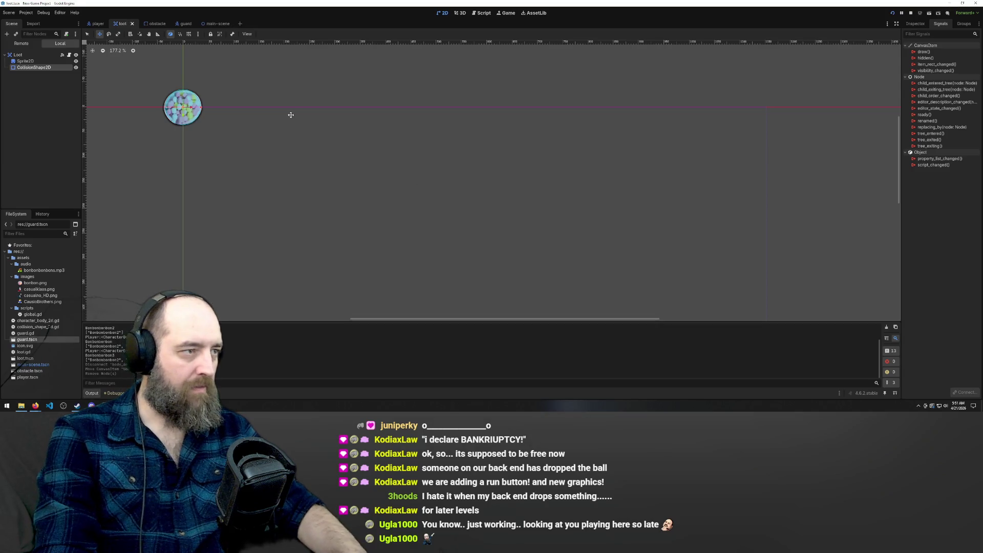
pyautogui.press('Up')
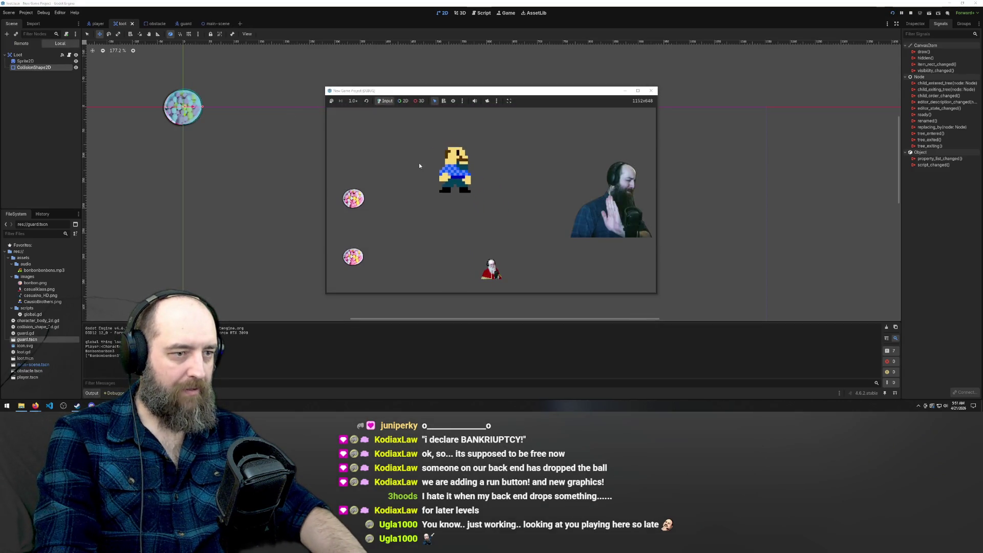
pyautogui.click(253, 195)
pyautogui.press('F5')
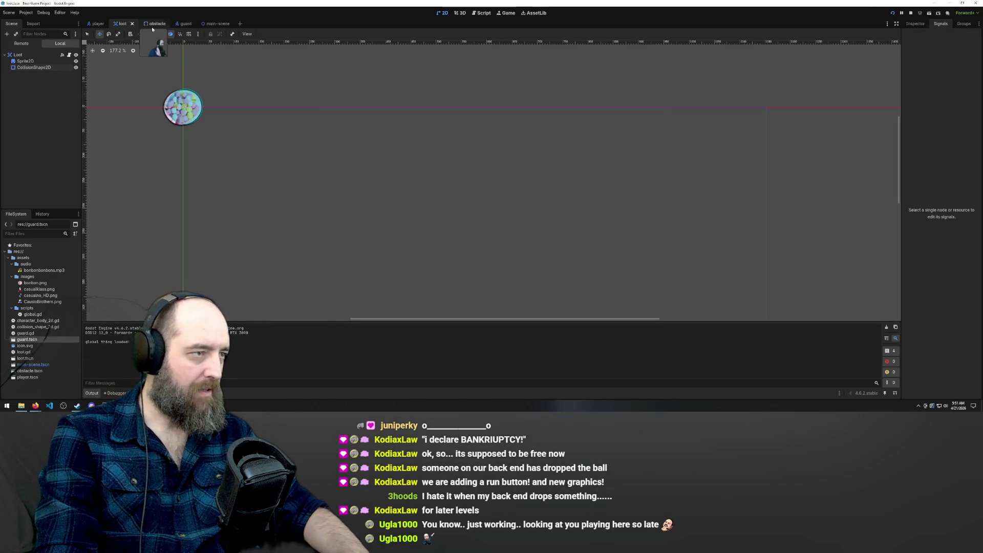
# Step: In the guard scene, move Attack Range directly under Guard, delete Area2D, and save
pyautogui.click(182, 23)
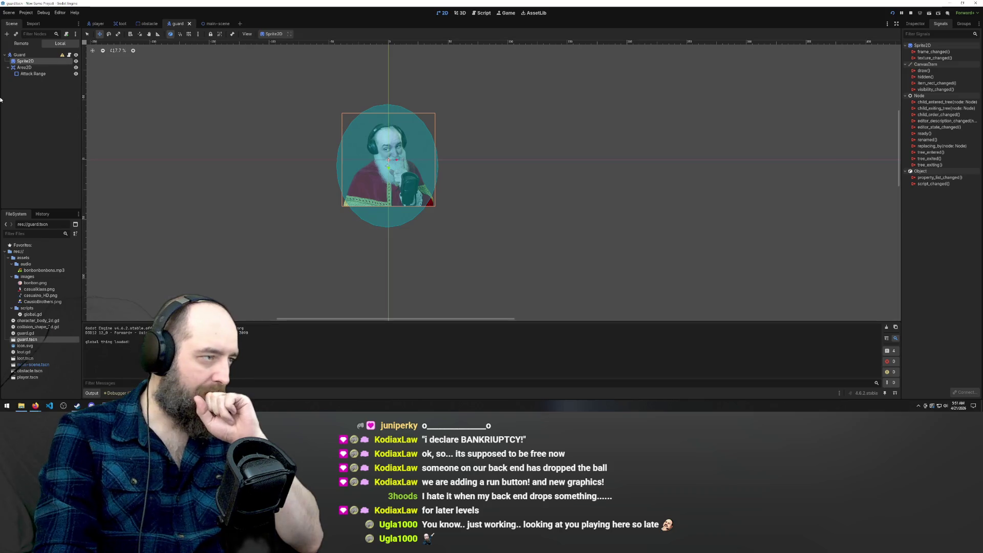
pyautogui.click(21, 68)
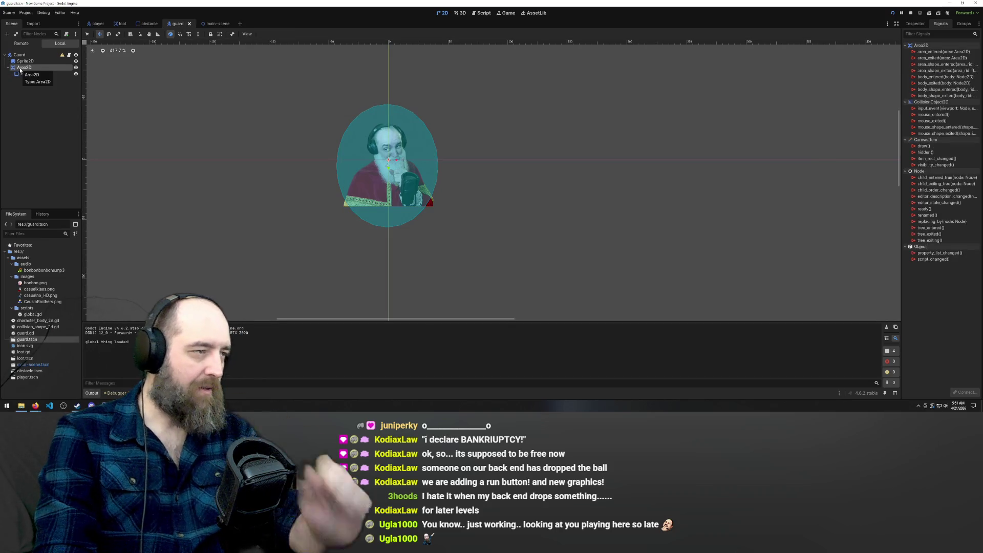
pyautogui.moveTo(23, 74); pyautogui.dragTo(28, 55)
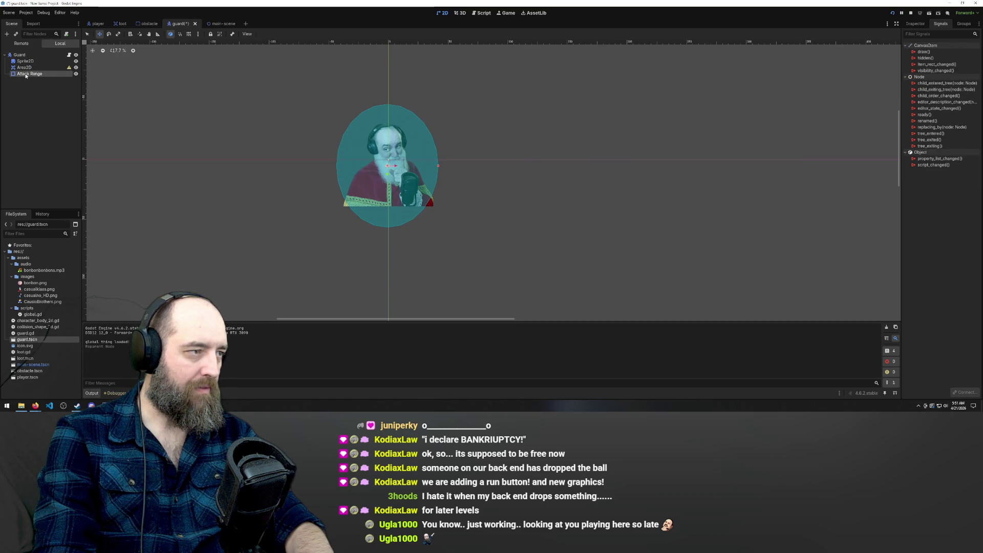
pyautogui.click(23, 68)
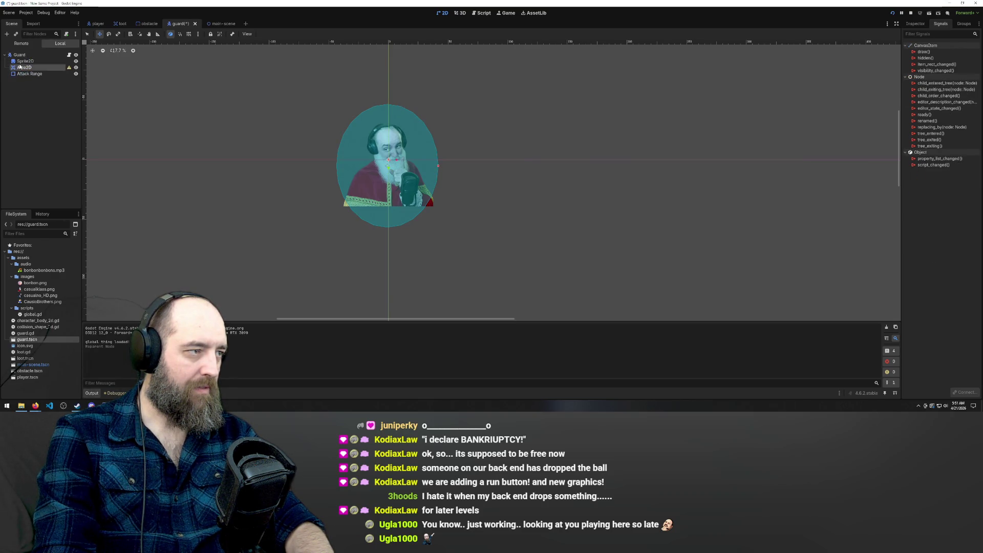
pyautogui.press('Delete')
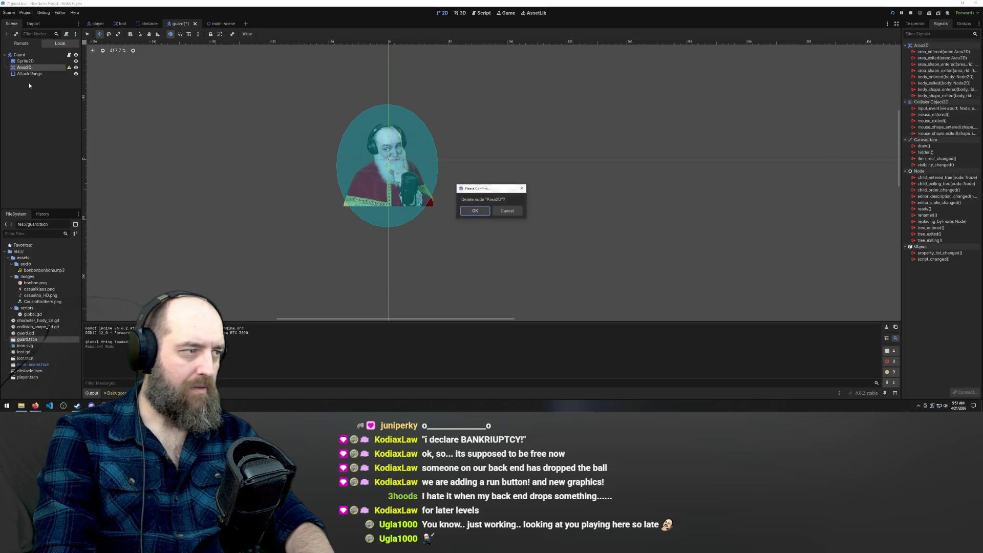
pyautogui.press('Return')
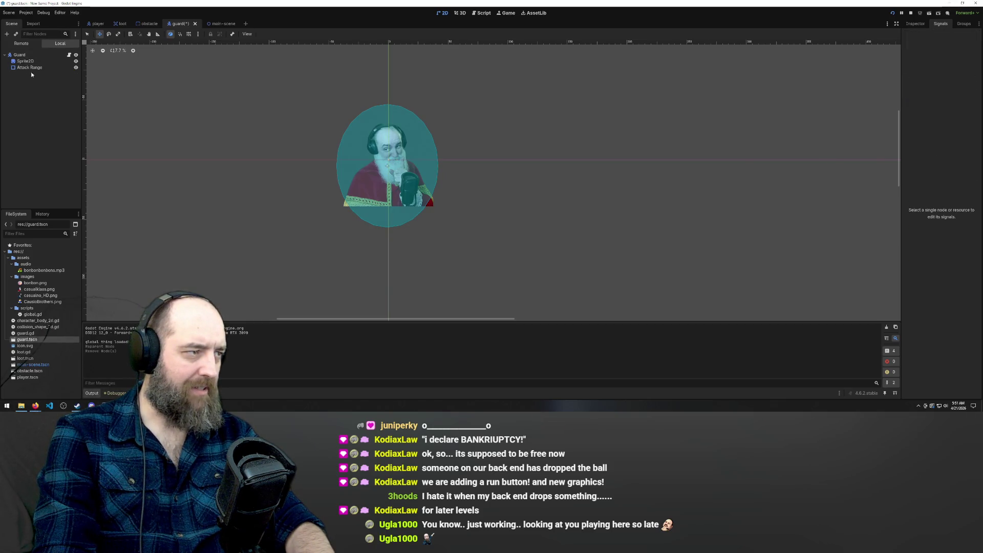
pyautogui.hotkey('ctrl', 's')
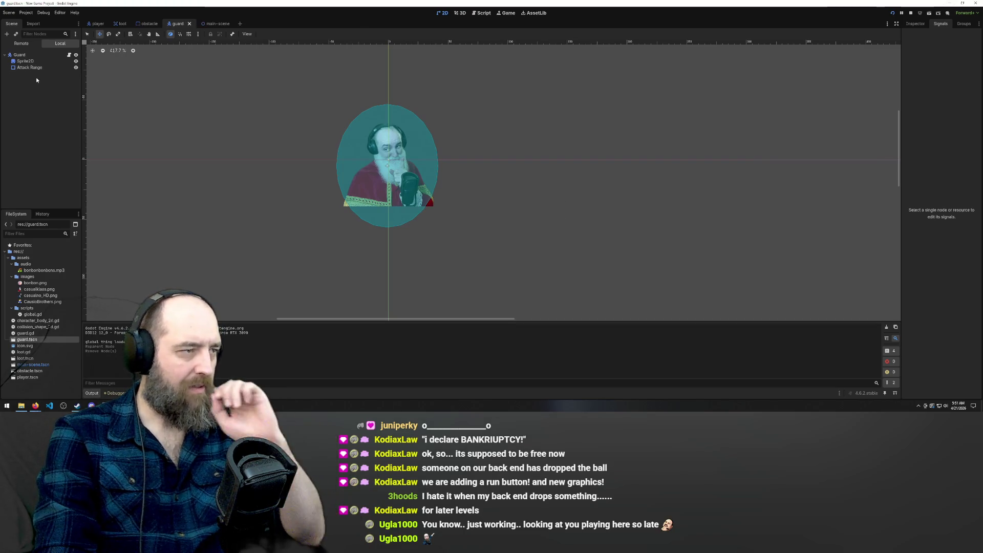
pyautogui.click(29, 67)
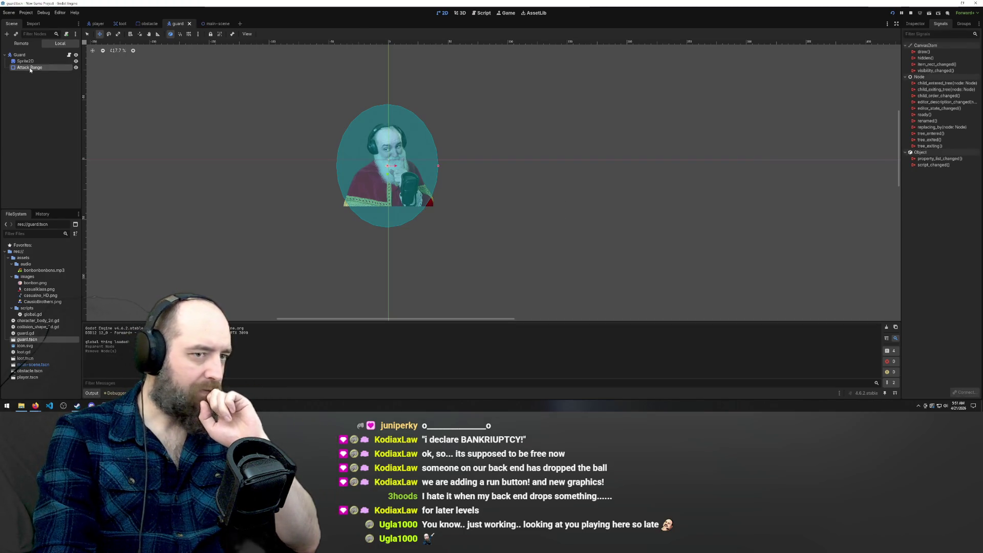
pyautogui.click(211, 24)
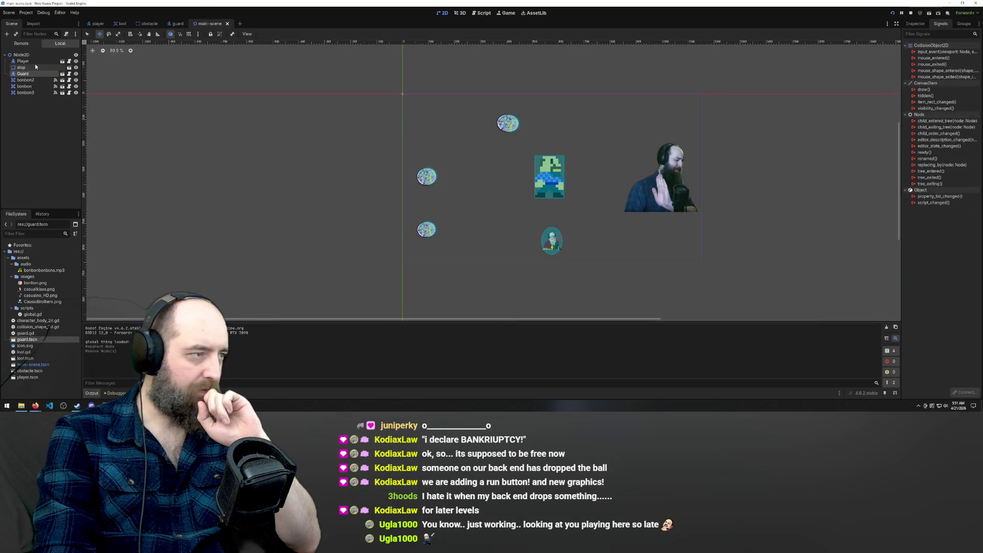
# Step: Select the bonbon, Player and stop nodes in turn to inspect the main scene
pyautogui.click(25, 86)
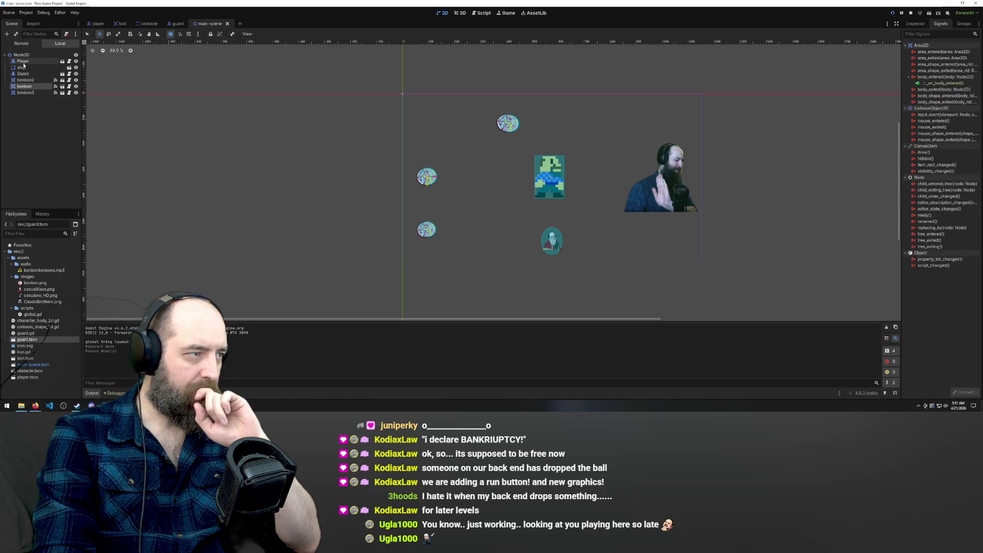
pyautogui.click(33, 61)
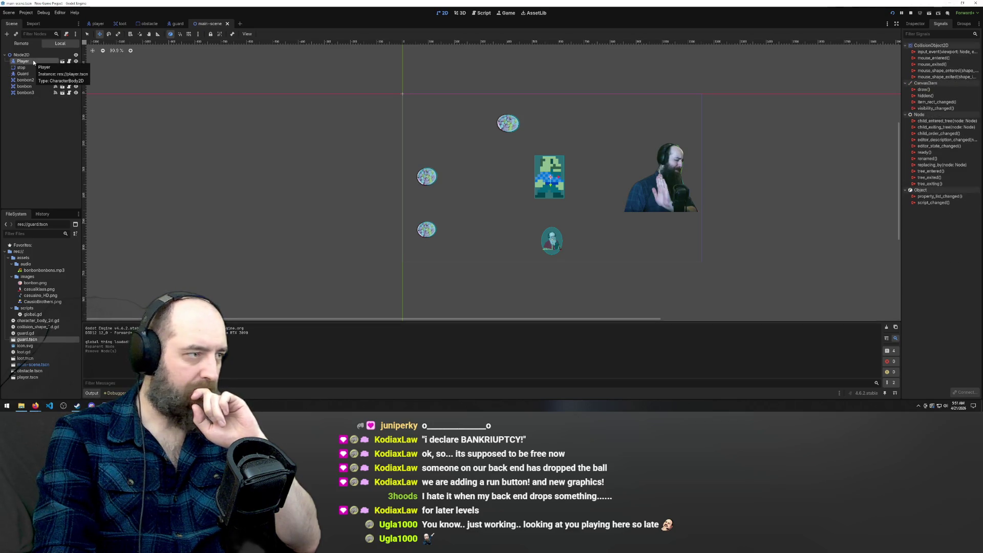
pyautogui.click(26, 68)
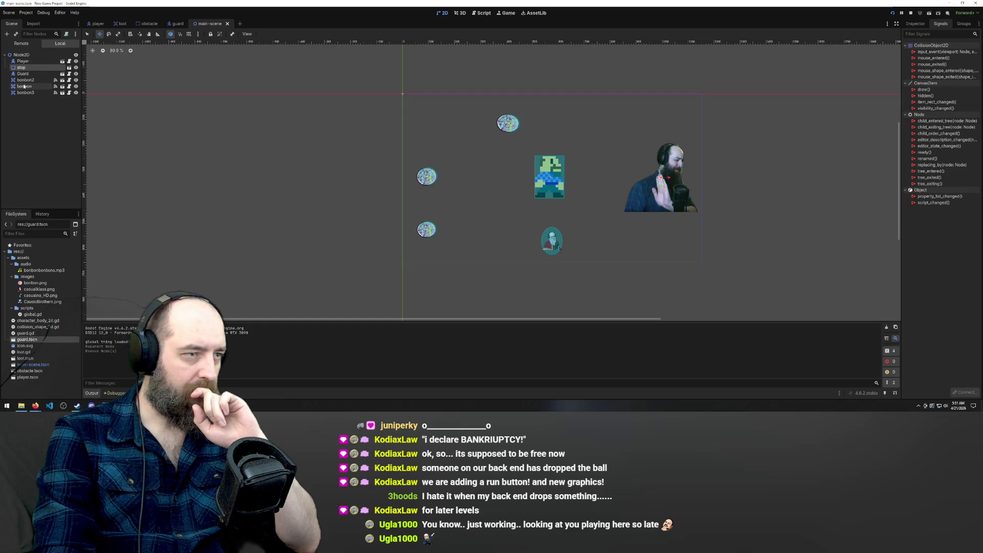
pyautogui.click(25, 87)
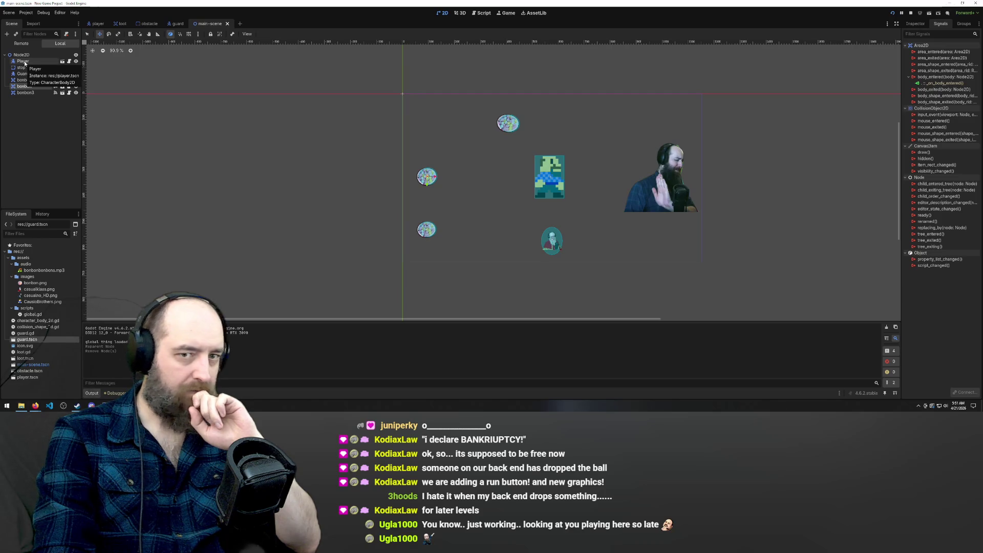
pyautogui.click(24, 61)
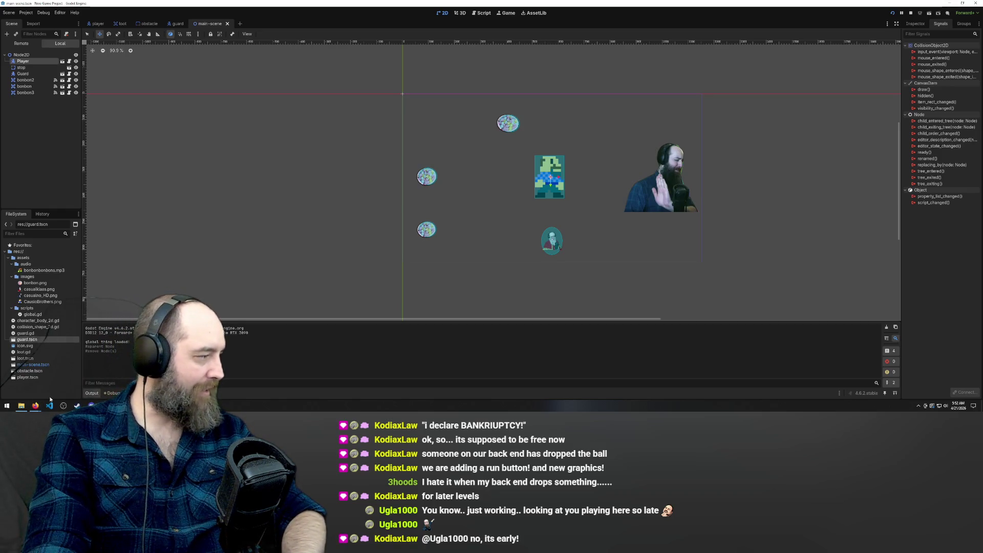
# Step: Bring the 'Jazz Noir - Soft Jazz Music for Foggy Nights' YouTube window in front of Godot
pyautogui.moveTo(36, 405)
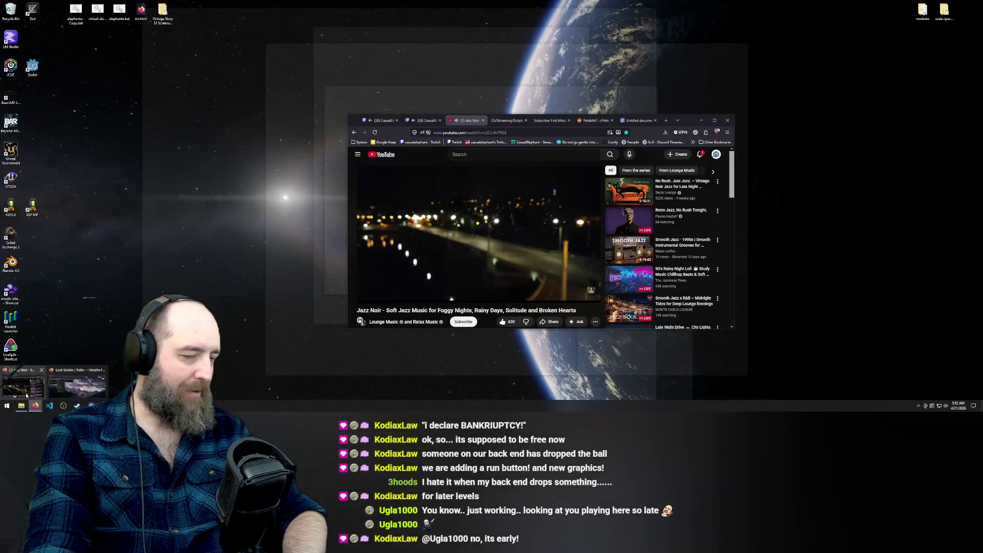
pyautogui.click(27, 394)
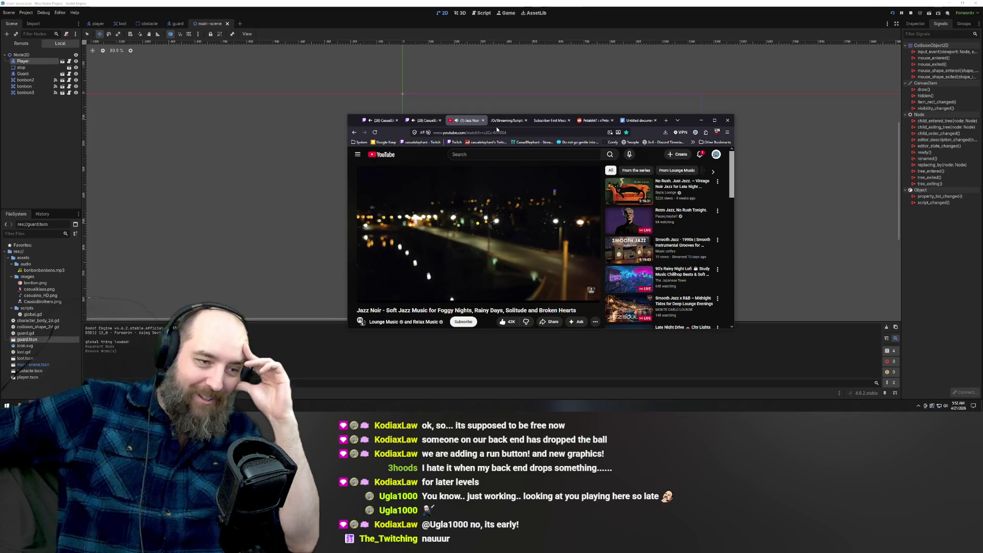
# Step: Run the game with F5 and walk the player past the guard over all three candy bowls
pyautogui.click(292, 154)
pyautogui.press('F5')
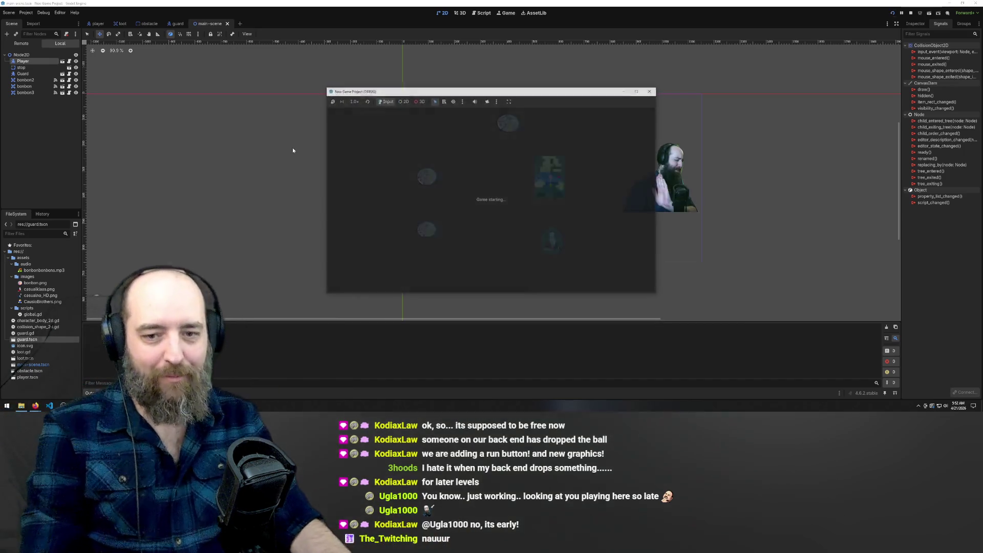
pyautogui.press('Down')
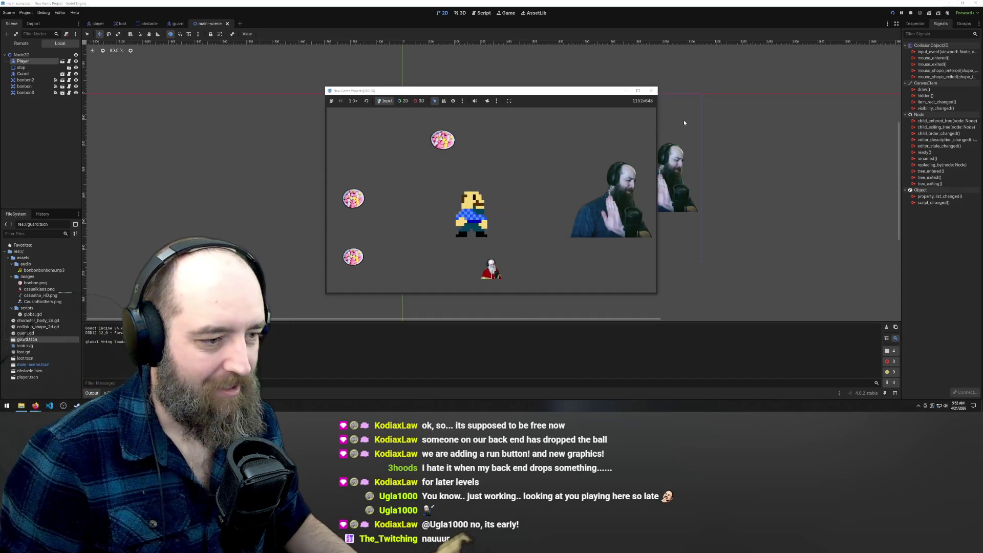
pyautogui.press('Left')
pyautogui.press('Down')
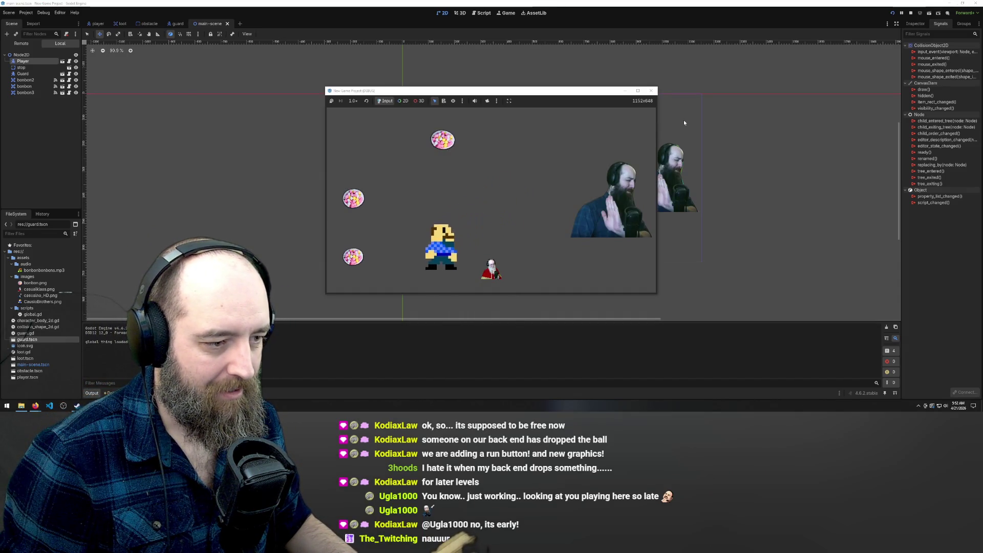
pyautogui.press('Left')
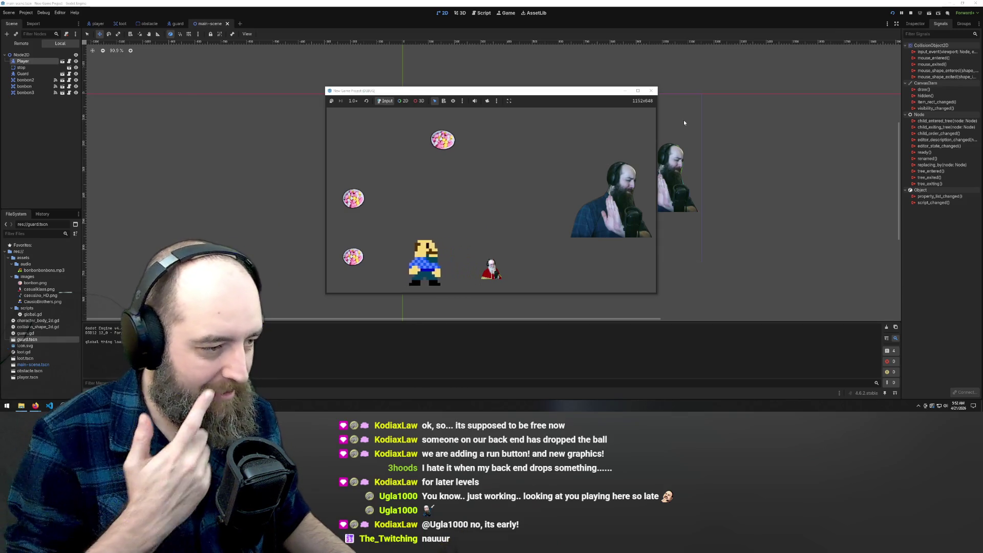
pyautogui.press('Up')
pyautogui.press('Right')
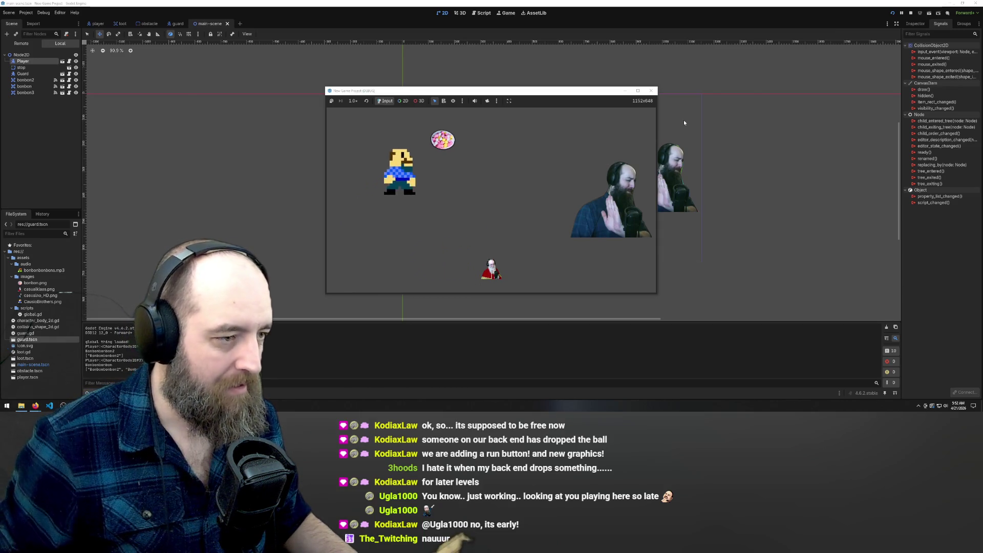
pyautogui.press('Up')
pyautogui.press('Right')
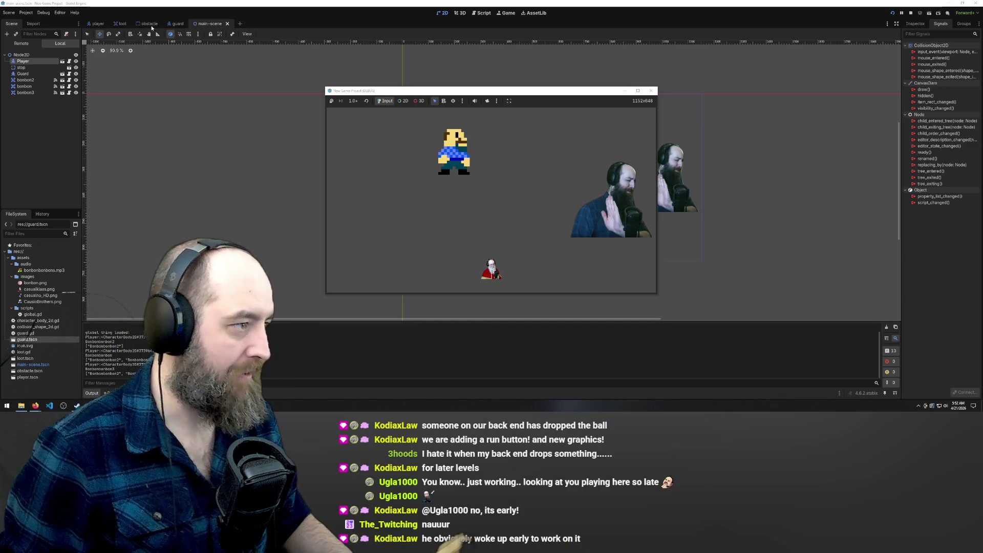
pyautogui.click(119, 23)
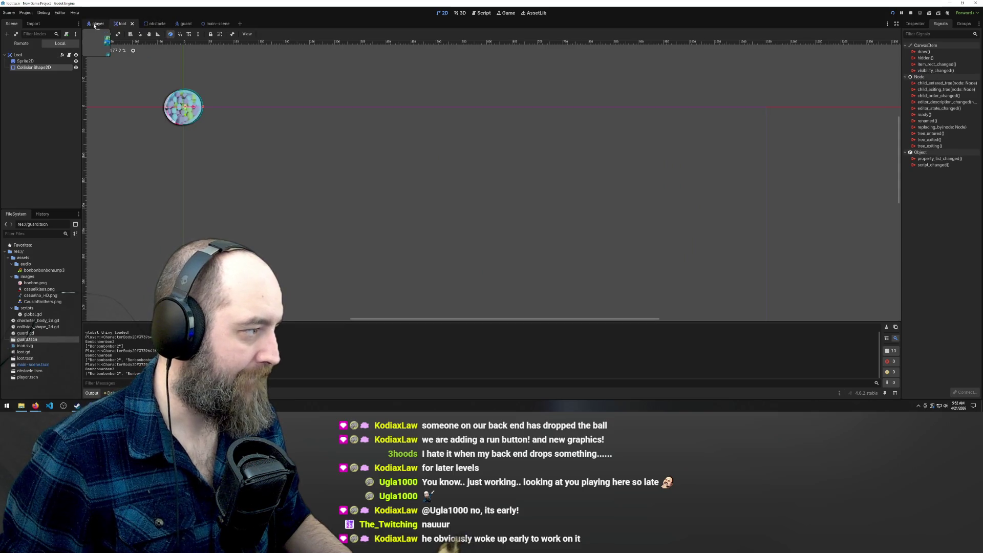
# Step: Inspect the loot's CollisionShape2D and Sprite2D, then drag the whole Loot object to a new spot
pyautogui.click(33, 88)
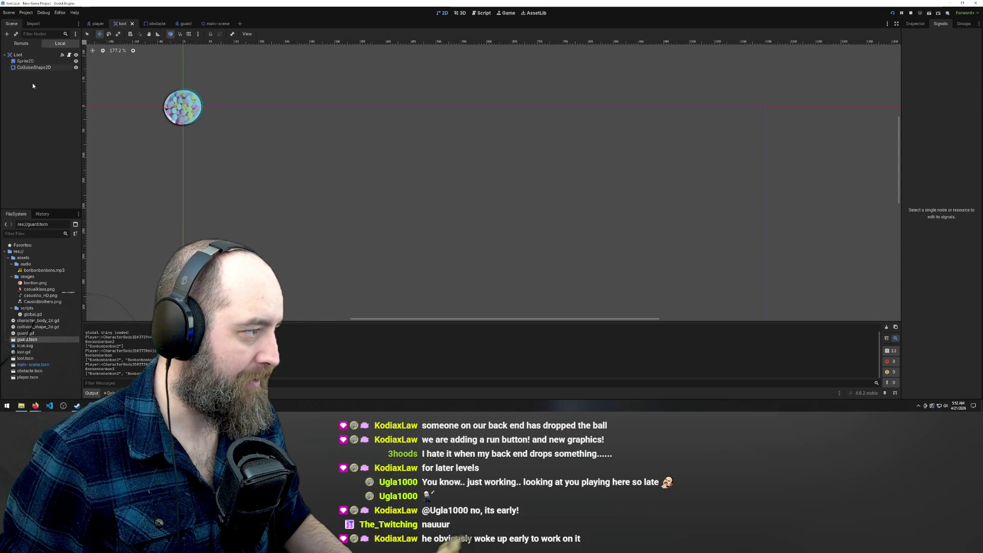
pyautogui.click(30, 67)
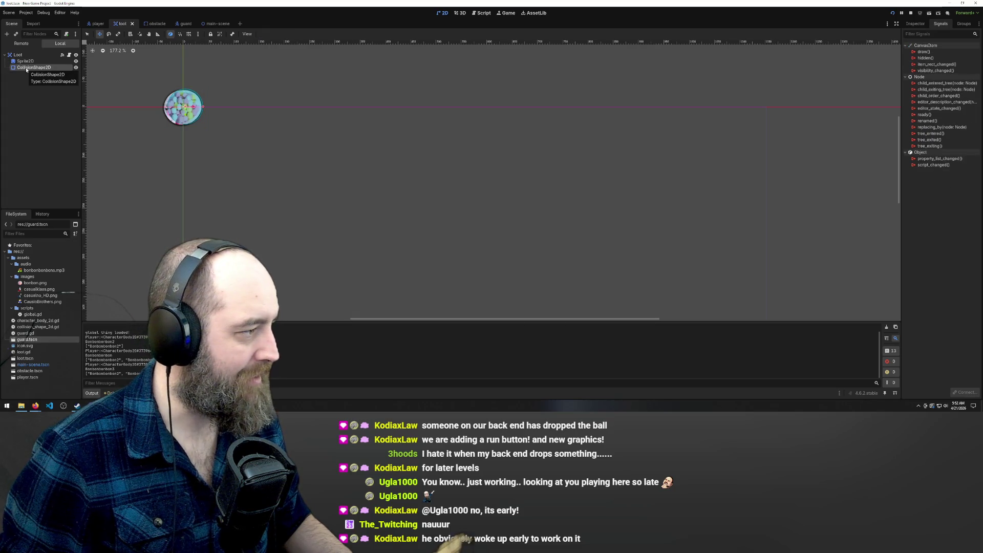
pyautogui.click(34, 106)
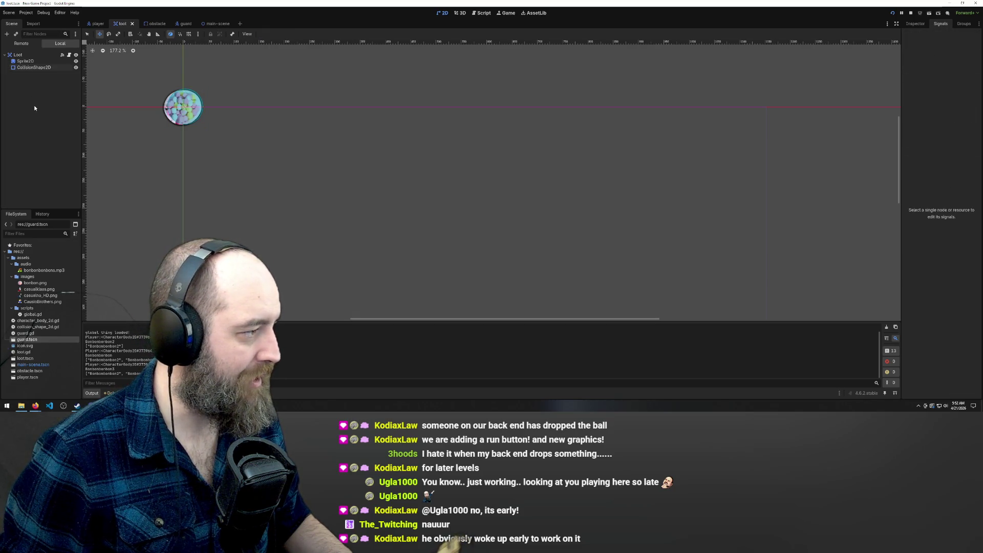
pyautogui.click(24, 60)
pyautogui.click(20, 52)
pyautogui.moveTo(184, 102)
pyautogui.mouseDown()
pyautogui.moveTo(209, 120)
pyautogui.moveTo(159, 105)
pyautogui.moveTo(153, 93)
pyautogui.moveTo(205, 131)
pyautogui.mouseUp()
# Step: Drag the candy-bowl sprite onto the collision circle, then undo the sprite moves
pyautogui.click(24, 60)
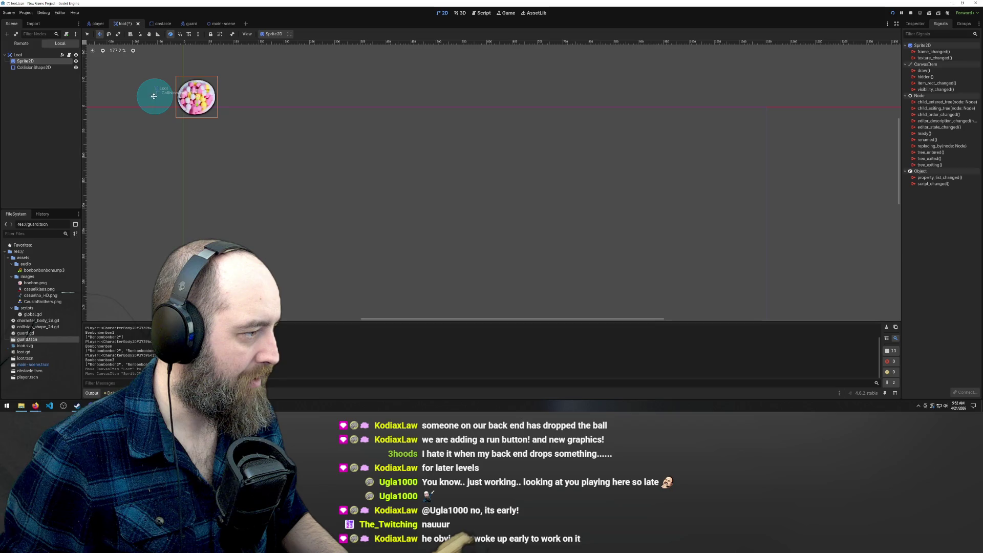
pyautogui.moveTo(202, 98); pyautogui.dragTo(161, 96)
pyautogui.hotkey('ctrl', 'z')
pyautogui.hotkey('ctrl', 'z')
pyautogui.hotkey('ctrl', 'z')
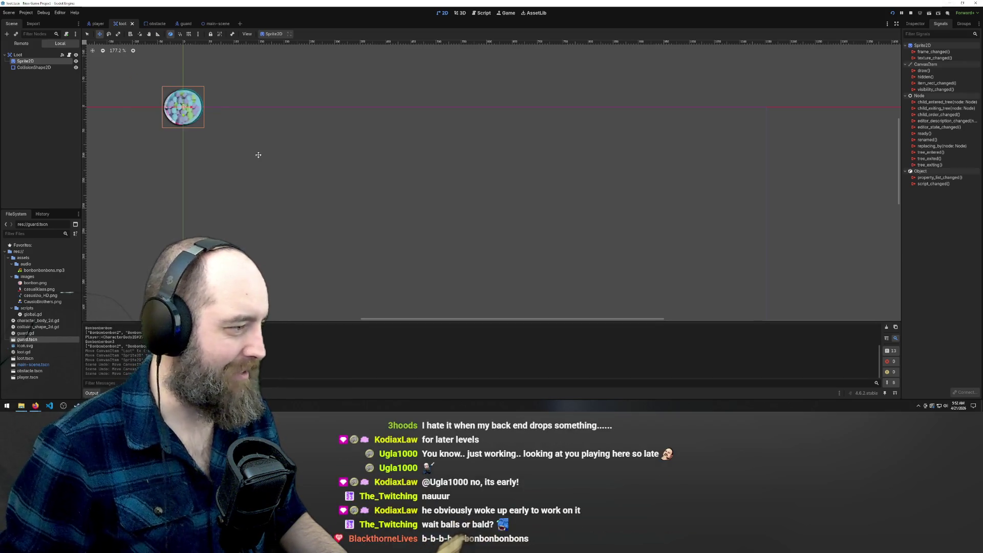
pyautogui.click(96, 25)
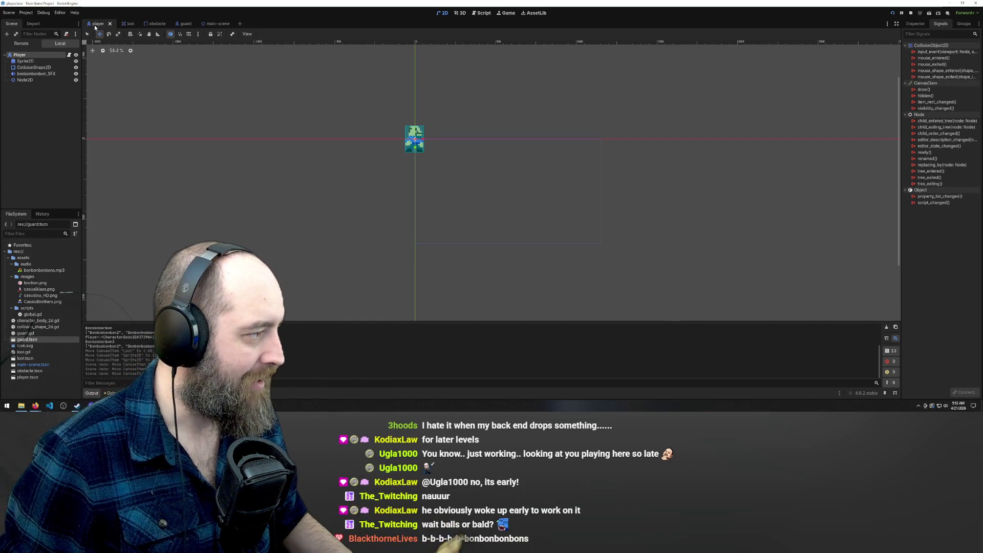
pyautogui.click(120, 26)
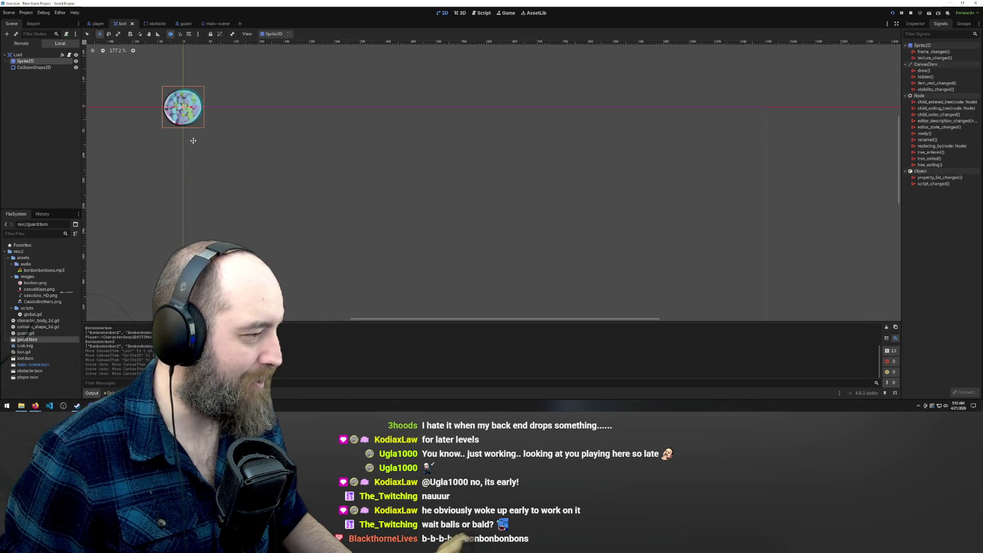
pyautogui.click(15, 68)
pyautogui.moveTo(17, 67)
pyautogui.mouseDown()
pyautogui.moveTo(31, 70)
pyautogui.moveTo(21, 55)
pyautogui.mouseUp()
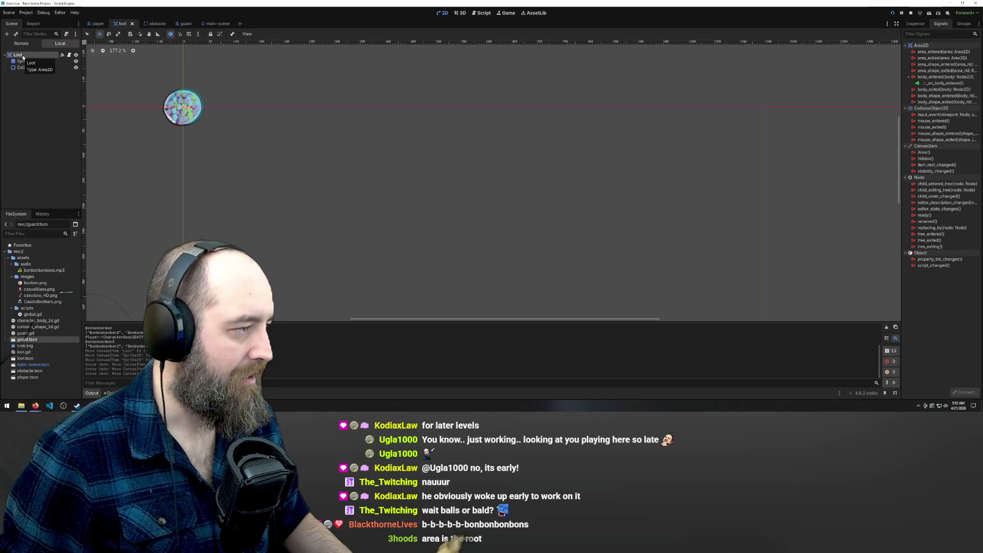
pyautogui.click(20, 106)
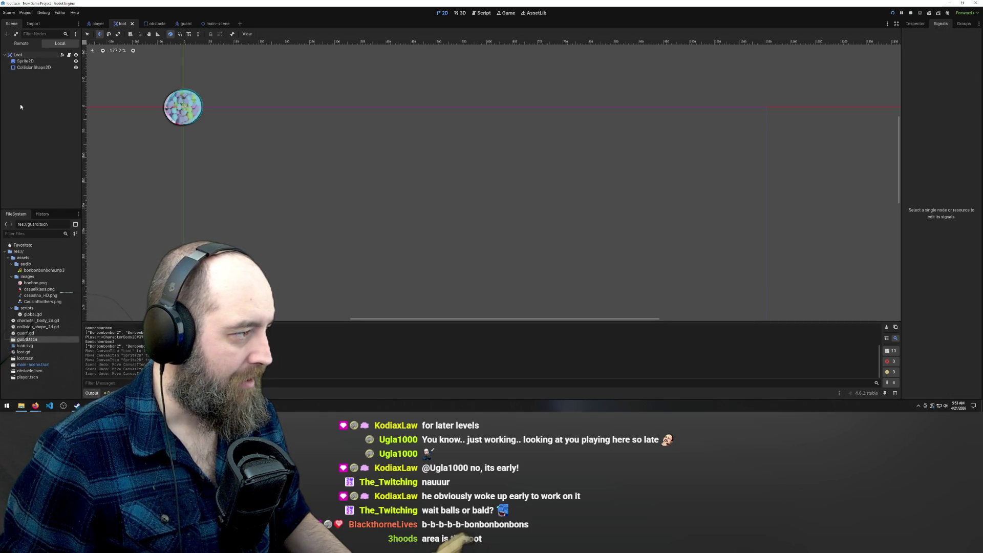
pyautogui.click(54, 54)
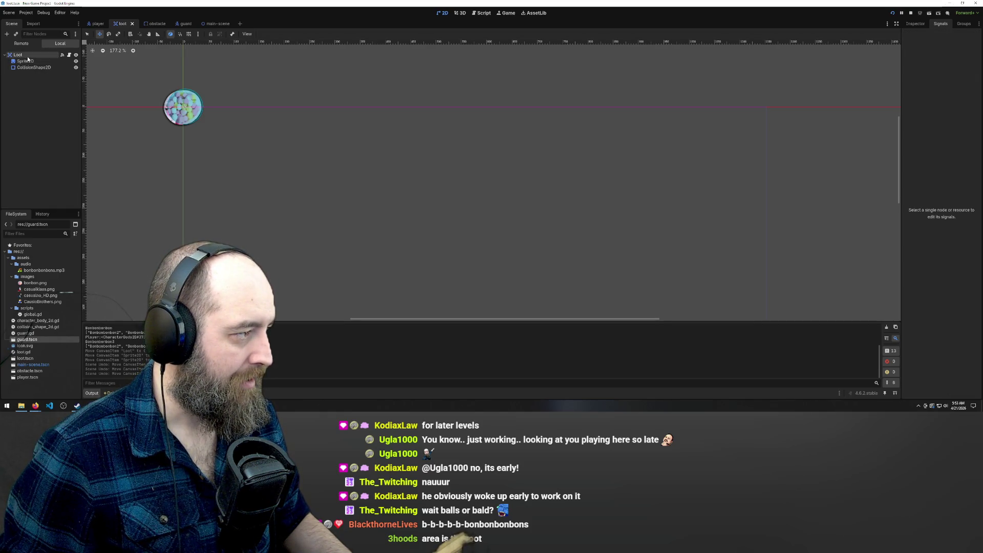
# Step: Move from the obstacle scene to the guard scene and inspect its Guard and Attack Range nodes
pyautogui.click(157, 24)
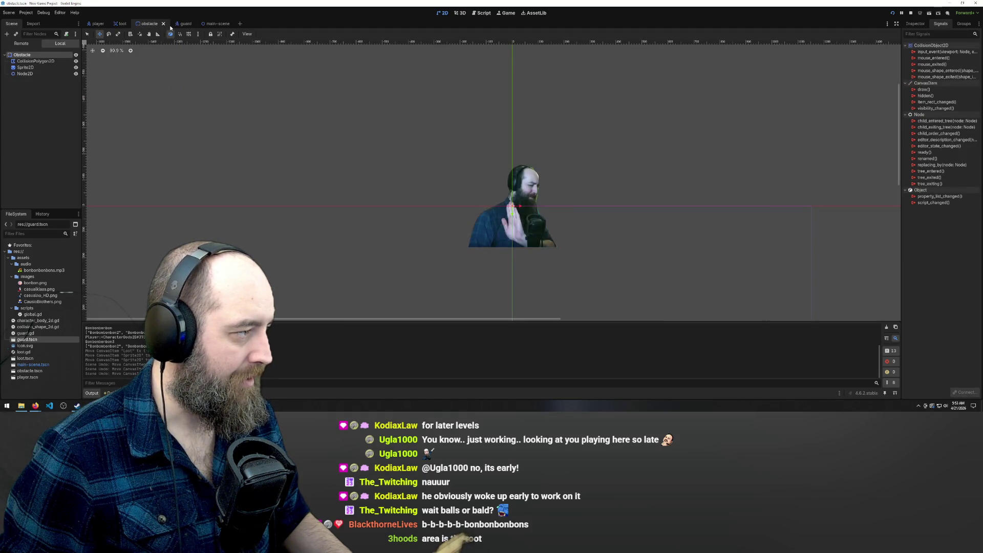
pyautogui.click(181, 24)
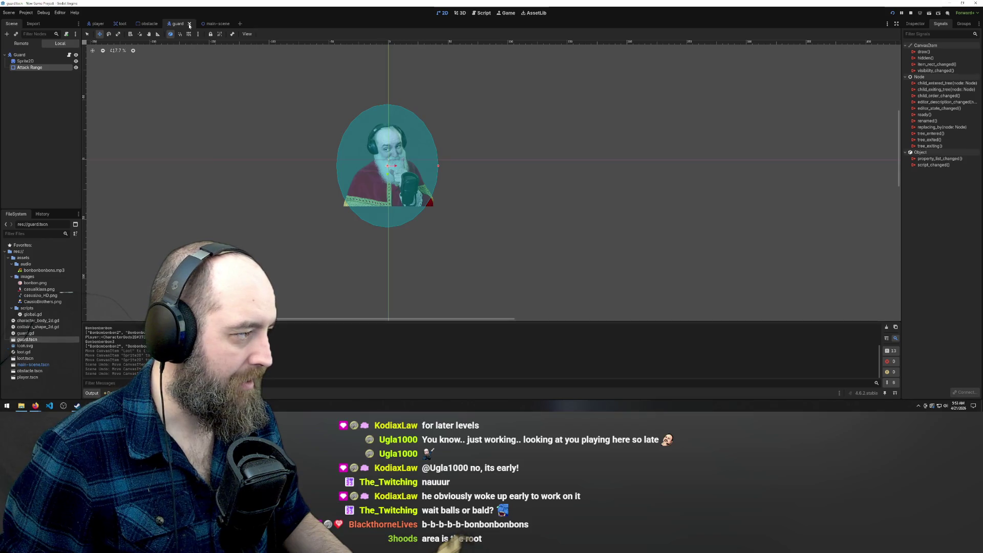
pyautogui.rightClick(25, 56)
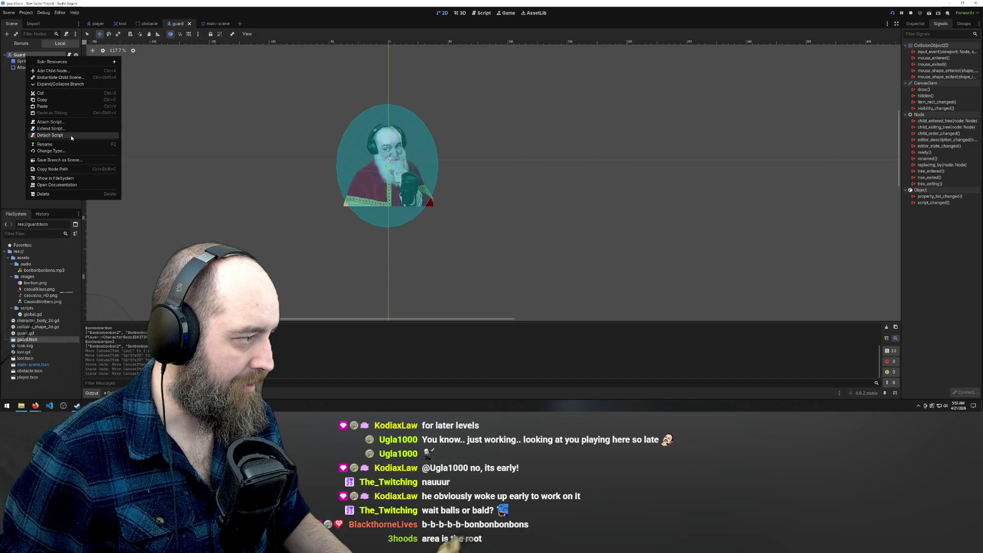
pyautogui.click(6, 118)
pyautogui.click(46, 96)
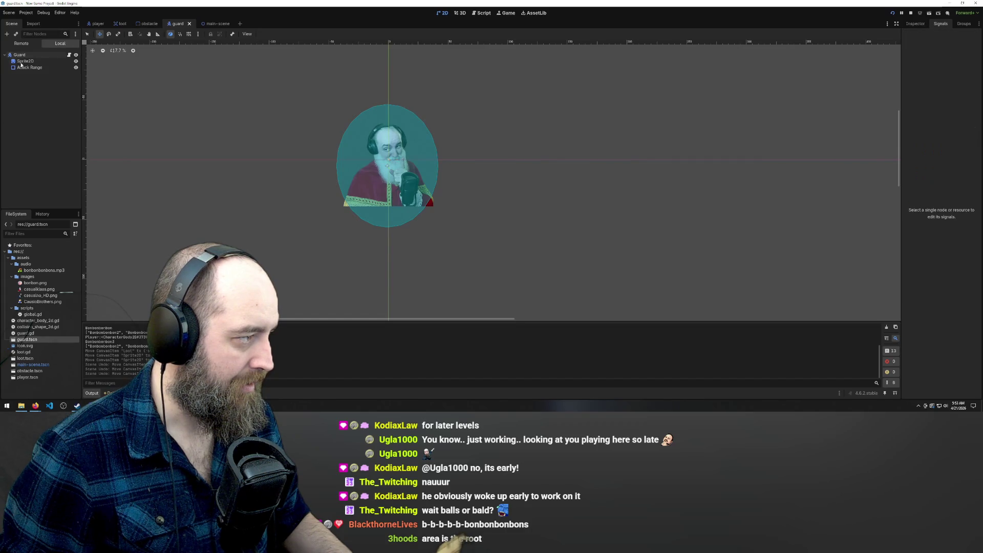
pyautogui.click(18, 55)
pyautogui.click(23, 85)
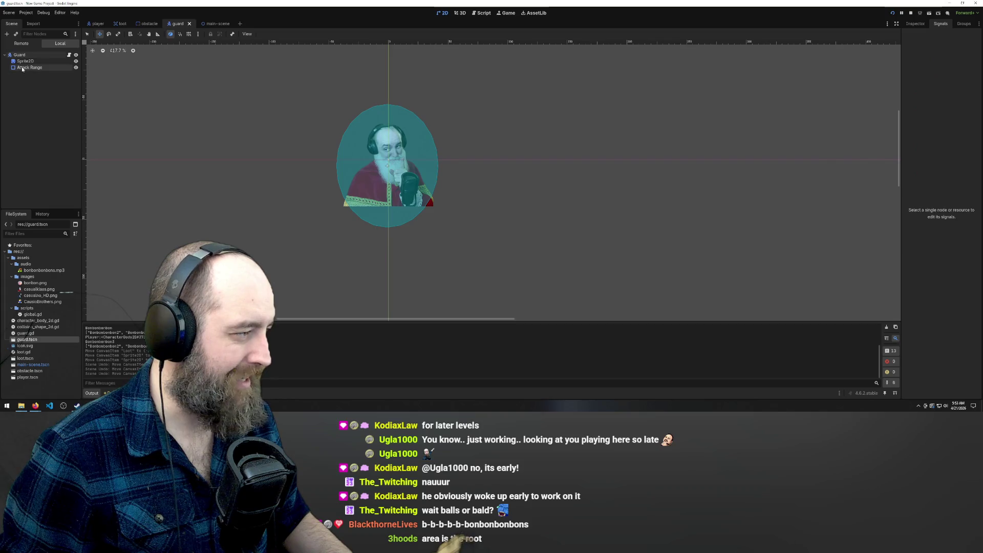
pyautogui.click(22, 69)
pyautogui.click(21, 54)
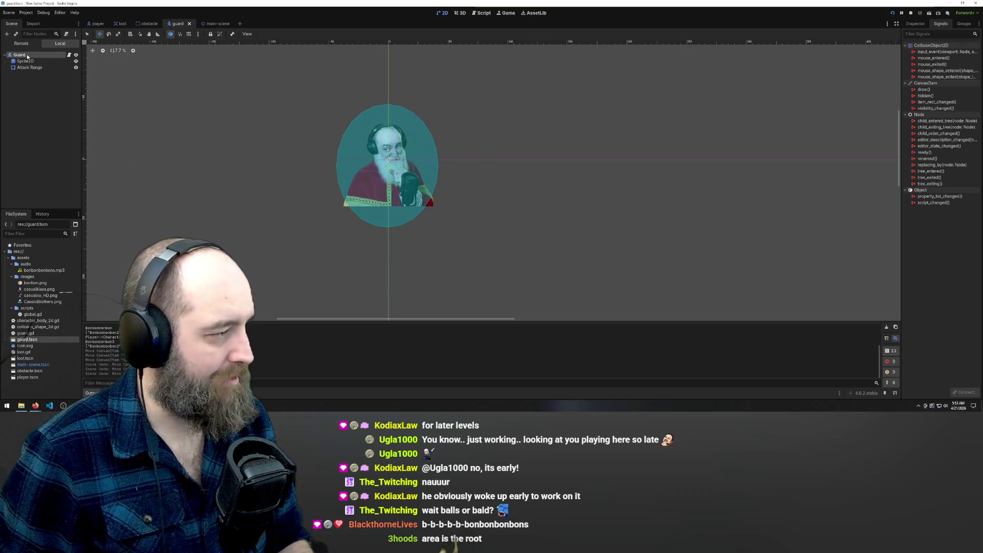
# Step: Delete the Guard root node by mistake, then restore it with Ctrl+Z
pyautogui.doubleClick(28, 55)
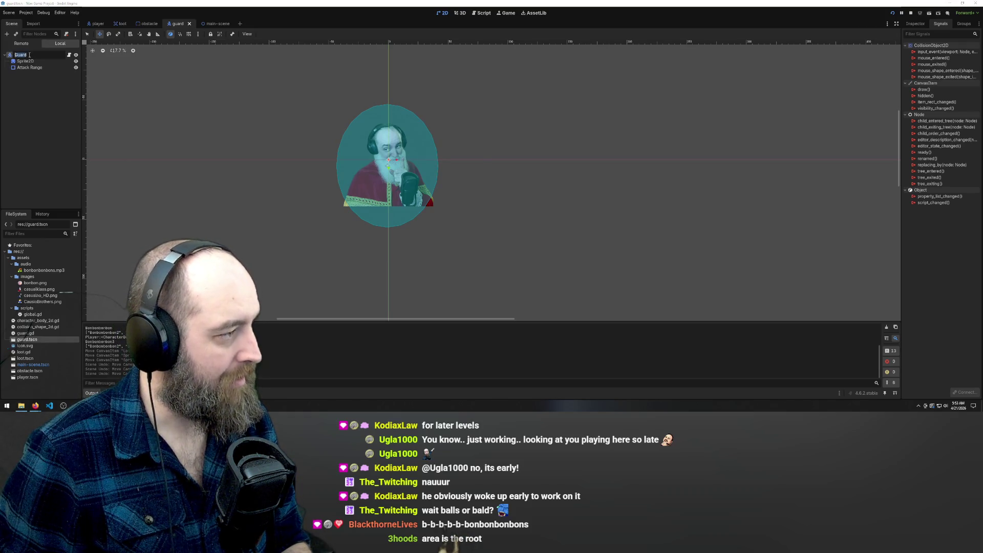
pyautogui.press('Delete')
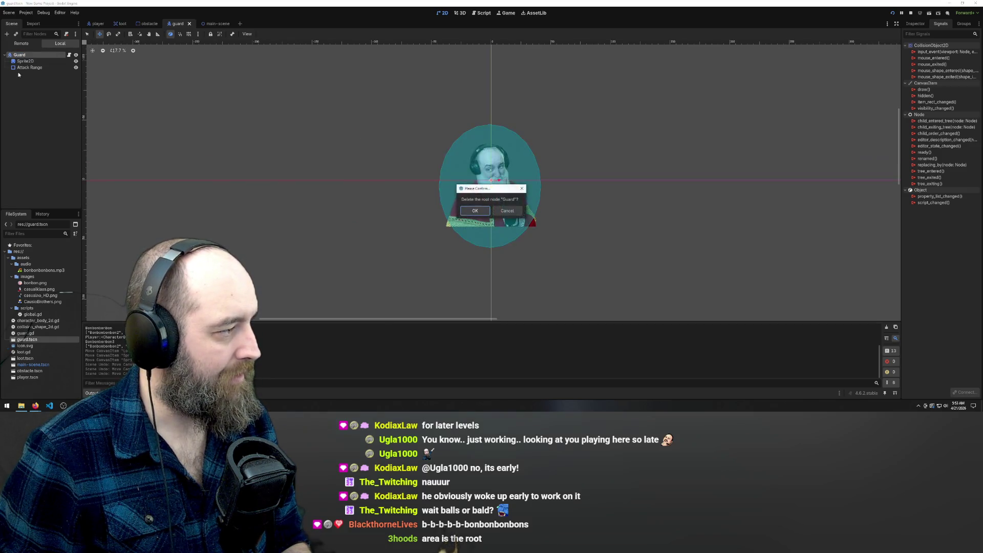
pyautogui.press('Return')
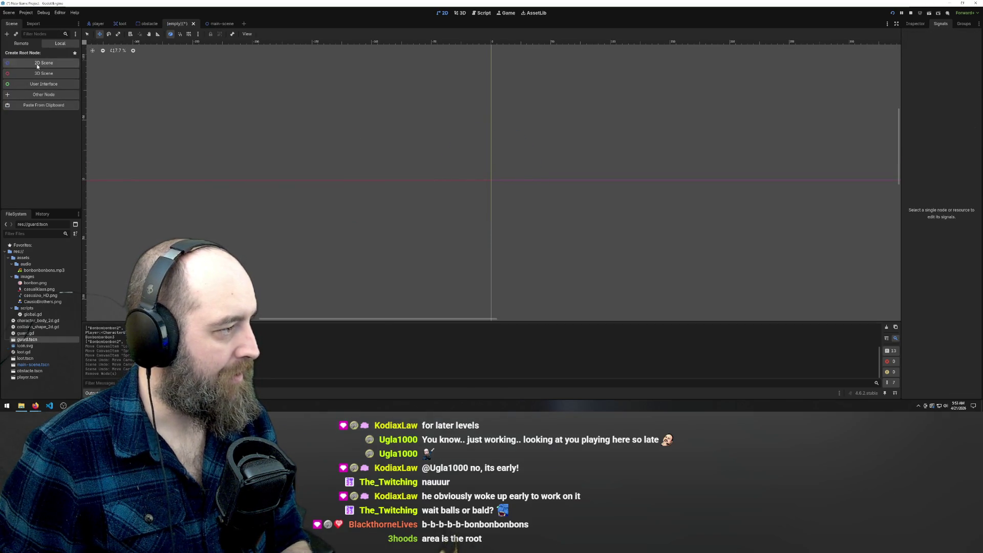
pyautogui.click(35, 64)
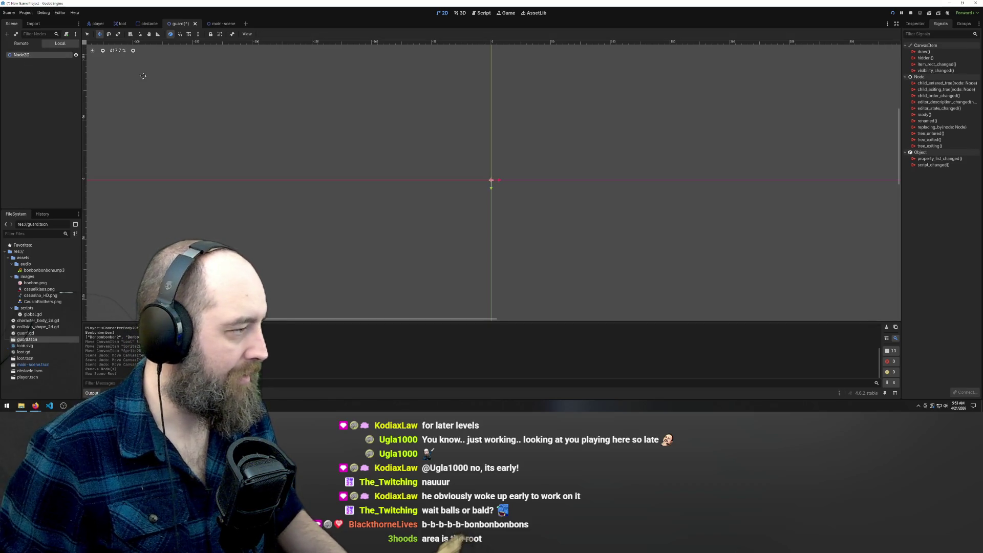
pyautogui.hotkey('ctrl', 'z')
pyautogui.hotkey('ctrl', 'z')
# Step: Start adding a child node under the guard's Sprite2D
pyautogui.moveTo(26, 61)
pyautogui.mouseDown()
pyautogui.moveTo(15, 86)
pyautogui.moveTo(43, 104)
pyautogui.mouseUp()
pyautogui.rightClick(43, 104)
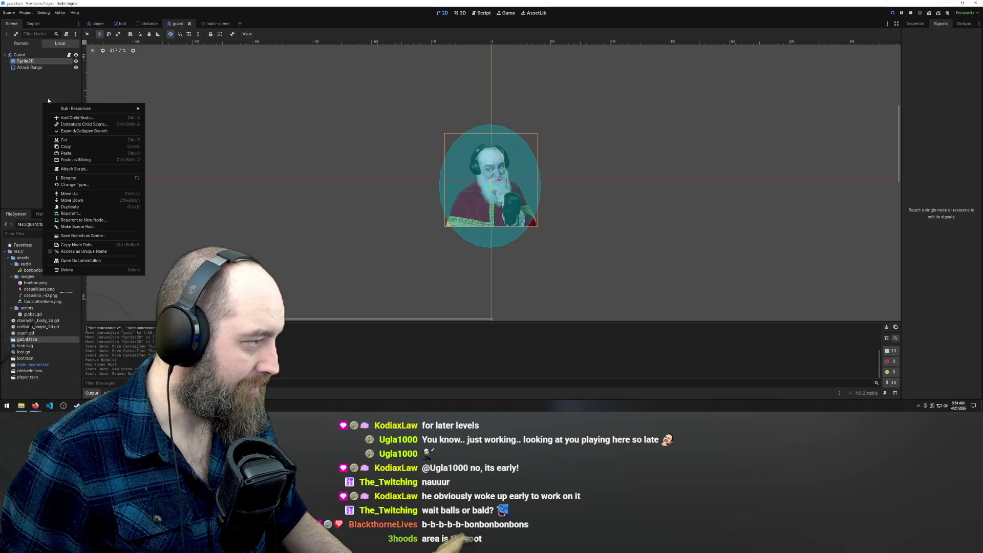
pyautogui.click(73, 117)
# Step: Add an Area2D node, move it under Guard, and make it the scene root
pyautogui.write('area')
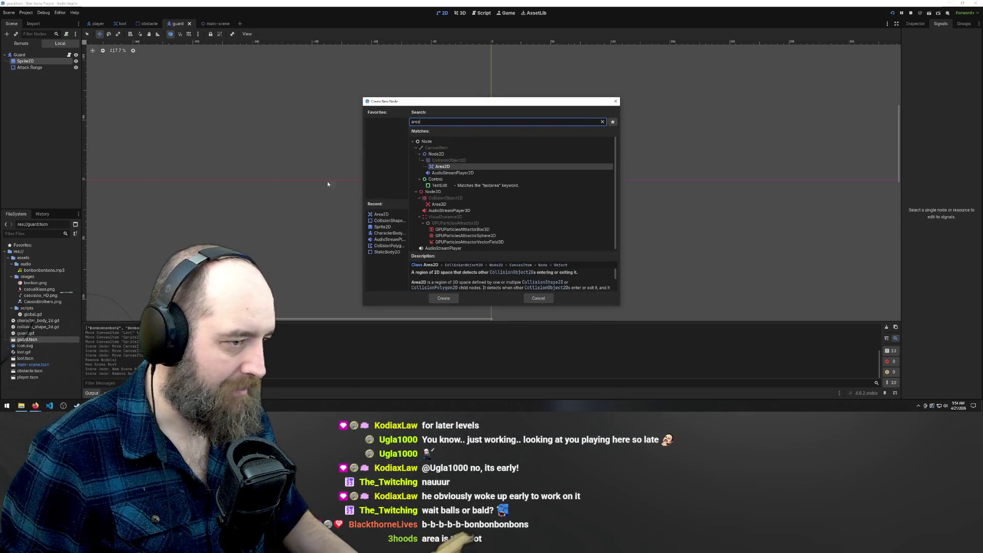
pyautogui.press('Return')
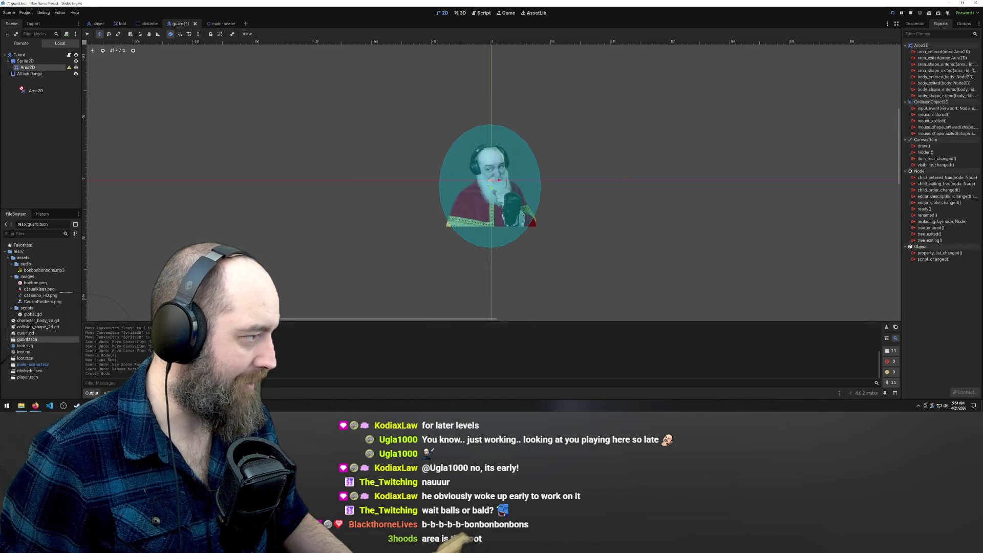
pyautogui.moveTo(21, 67)
pyautogui.mouseDown()
pyautogui.moveTo(11, 77)
pyautogui.moveTo(10, 56)
pyautogui.moveTo(19, 56)
pyautogui.mouseUp()
pyautogui.click(22, 62)
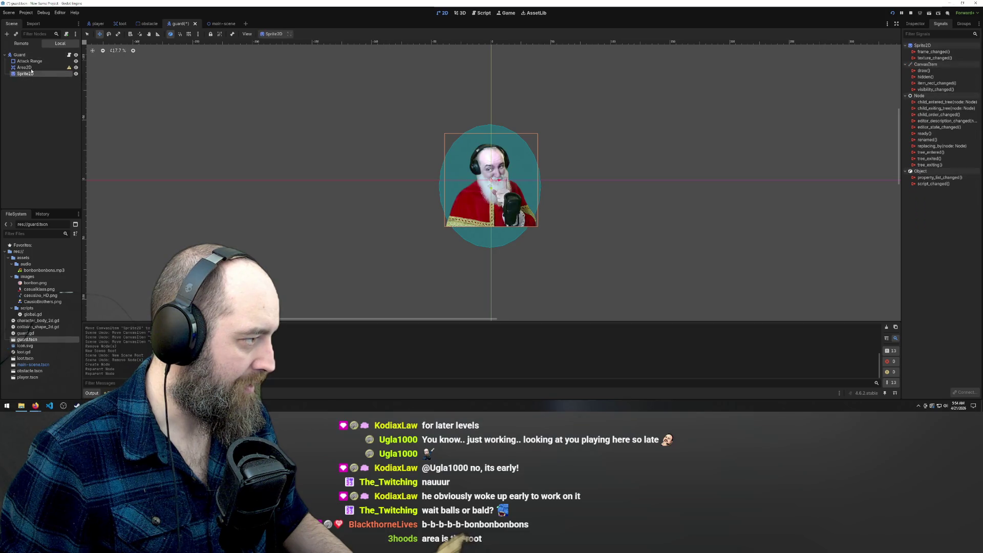
pyautogui.rightClick(20, 68)
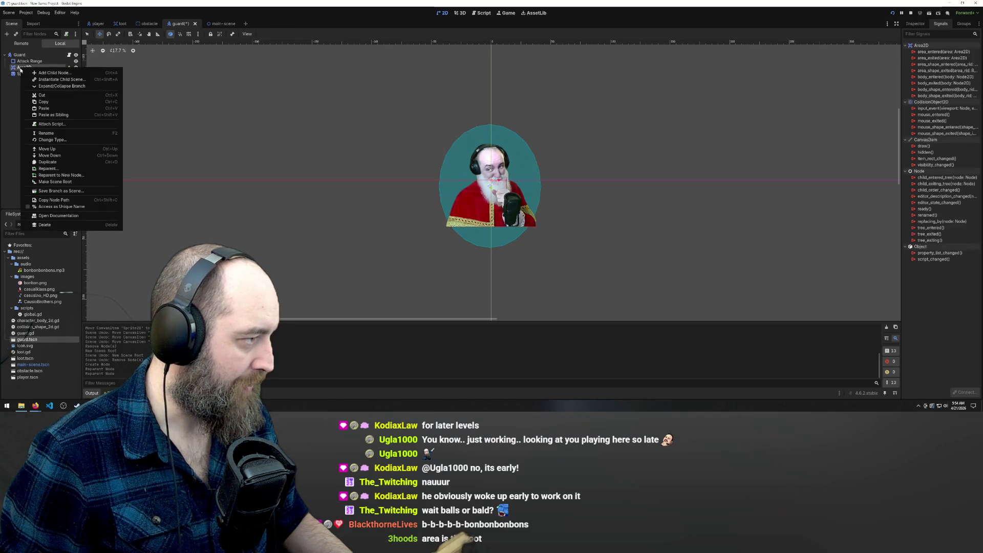
pyautogui.click(55, 182)
# Step: Move Attack Range under Area2D, delete the old Guard node, and save the guard scene
pyautogui.click(22, 62)
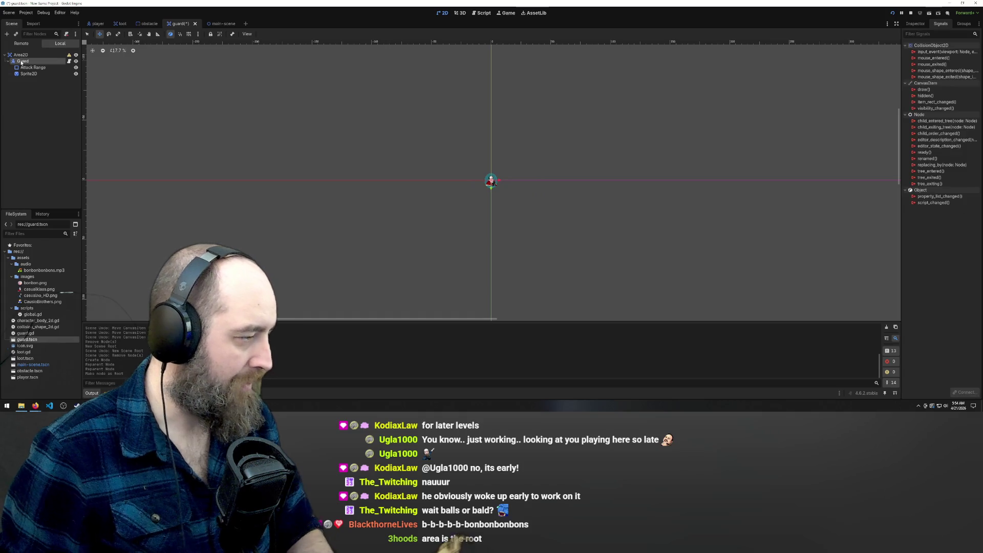
pyautogui.press('Delete')
pyautogui.press('Return')
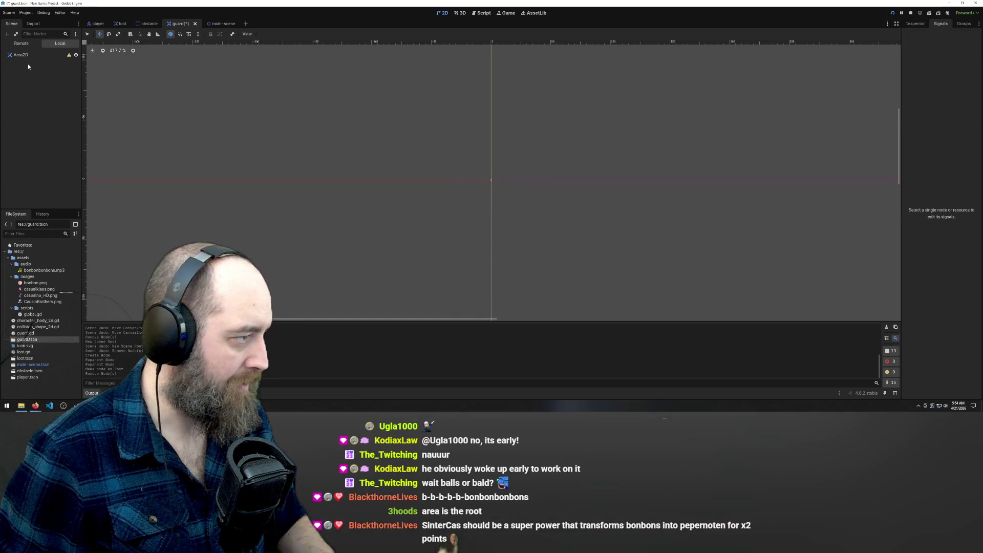
pyautogui.hotkey('ctrl', 'z')
pyautogui.moveTo(30, 67); pyautogui.dragTo(24, 57)
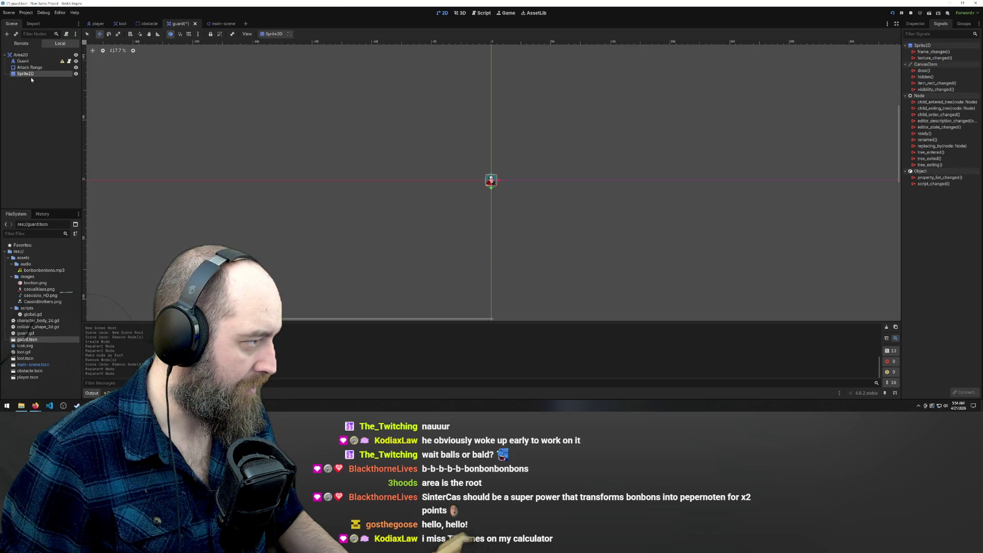
pyautogui.click(24, 66)
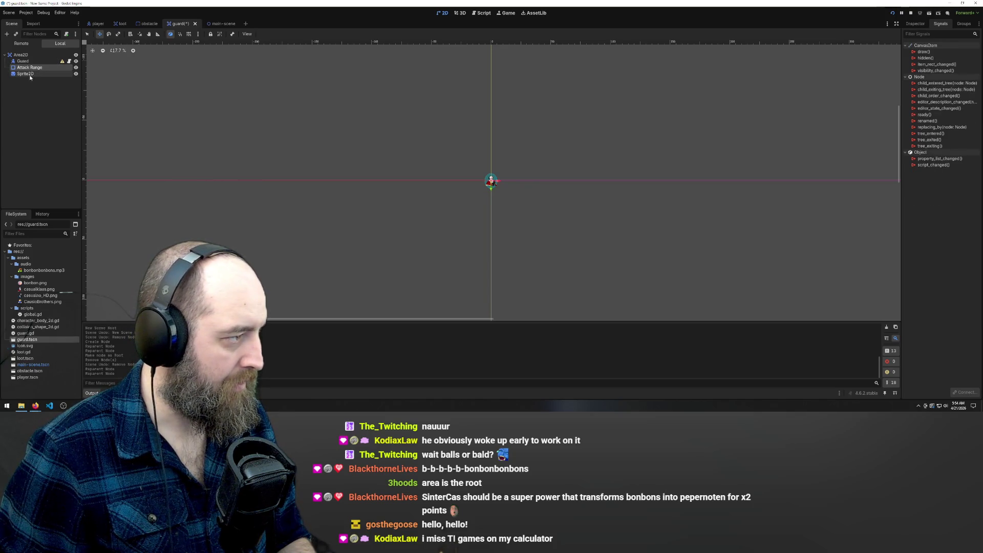
pyautogui.click(23, 61)
pyautogui.press('Delete')
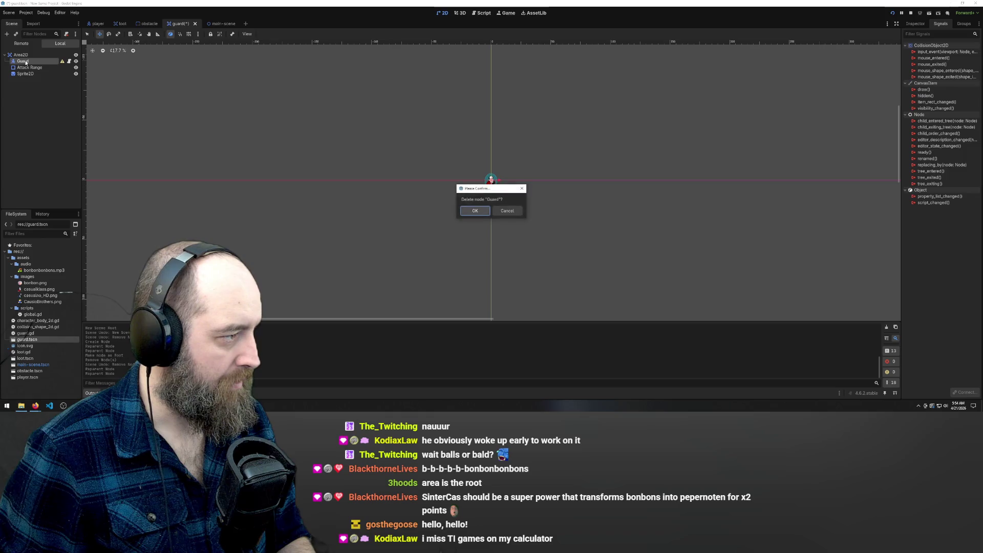
pyautogui.press('Return')
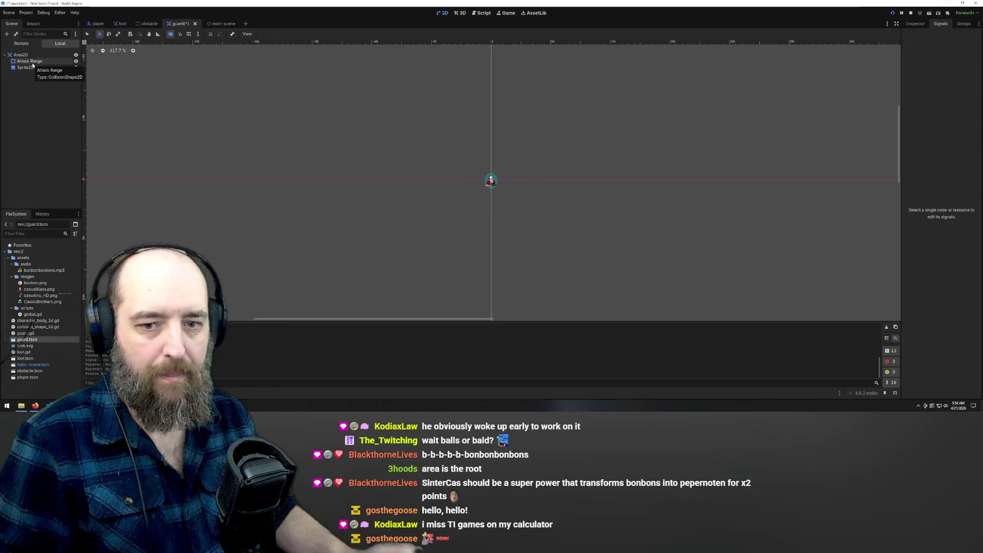
pyautogui.hotkey('ctrl', 's')
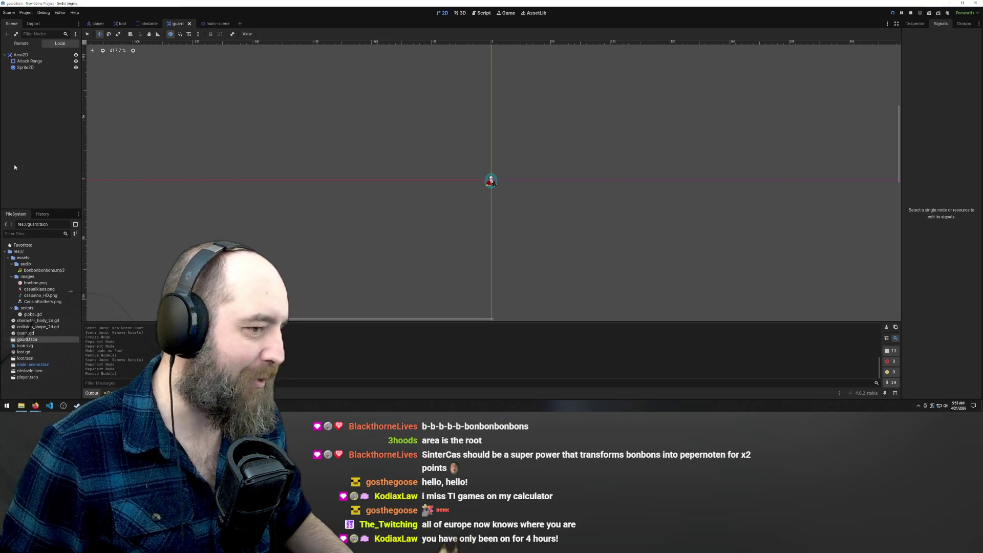
# Step: Zoom the guard scene's 2D canvas, then bring up the Script workspace showing loot.gd
pyautogui.scroll(1, 605, 191)
pyautogui.scroll(2, 527, 194)
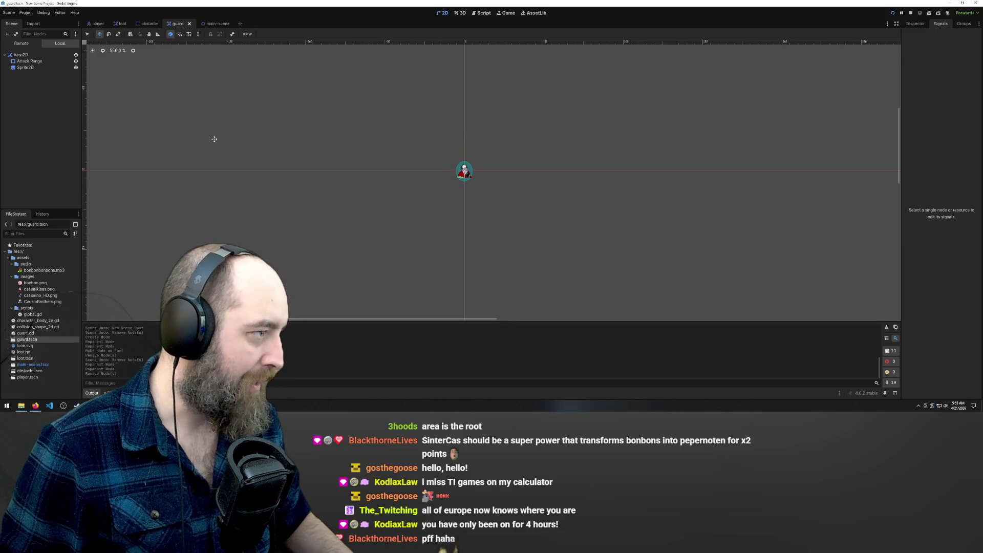
pyautogui.click(477, 14)
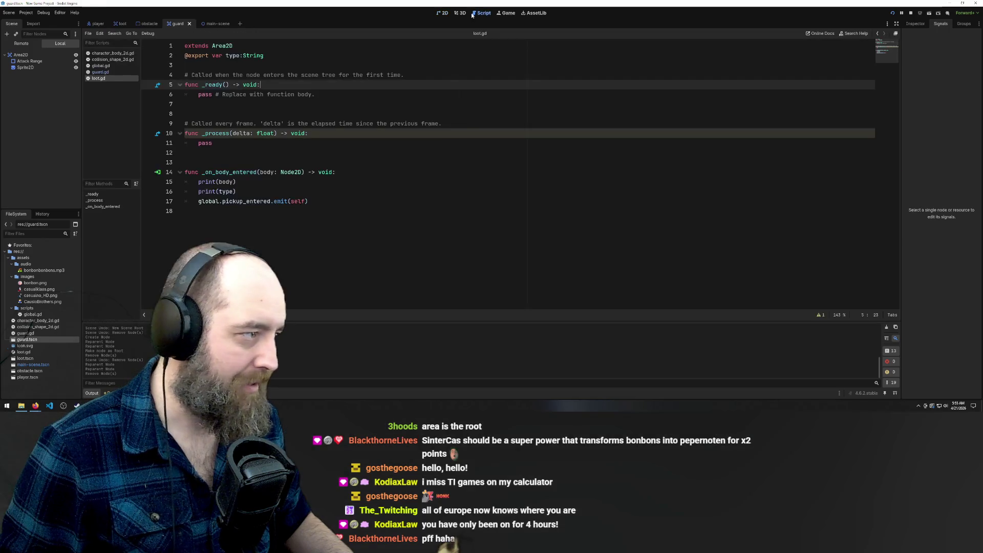
# Step: Attach the existing guard.gd script to the Area2D root and save the guard scene
pyautogui.click(45, 56)
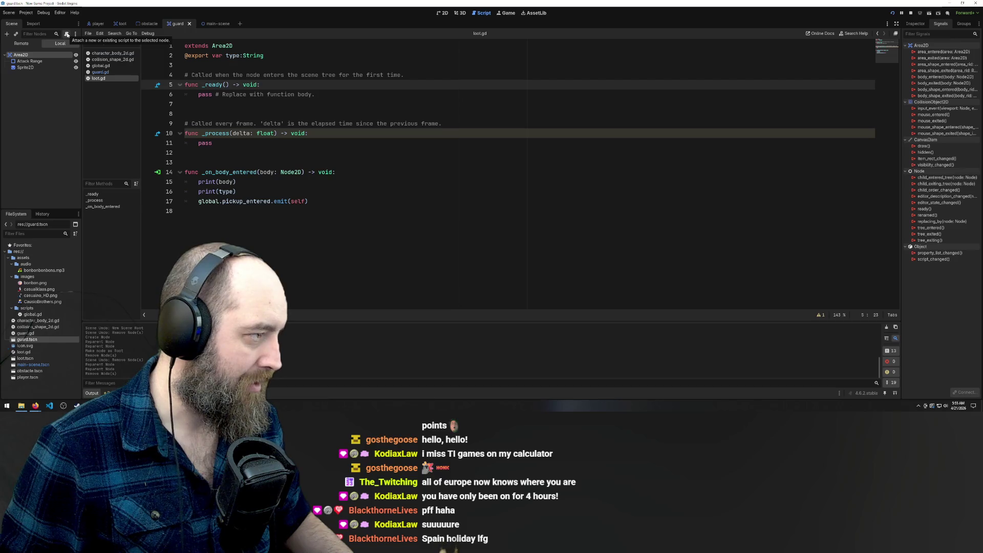
pyautogui.click(66, 35)
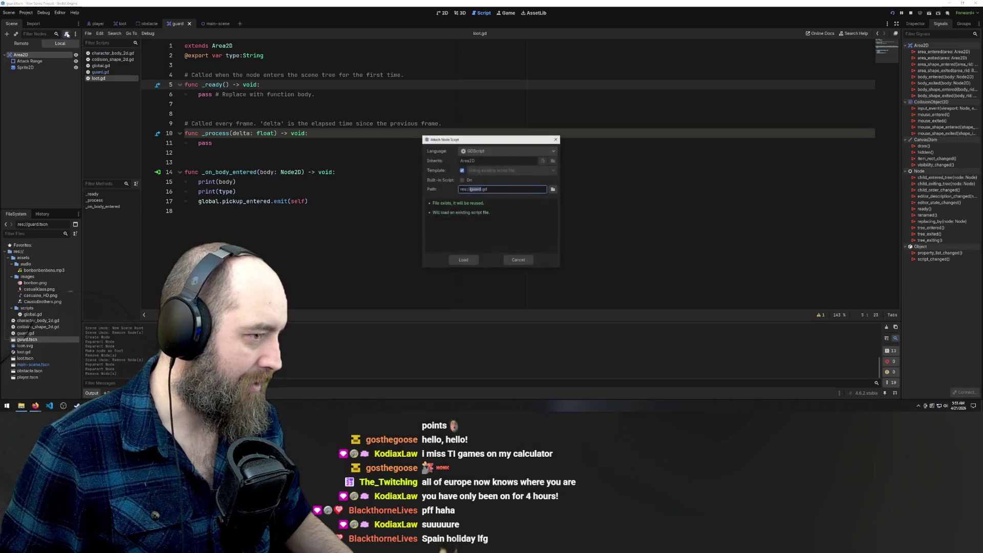
pyautogui.click(463, 260)
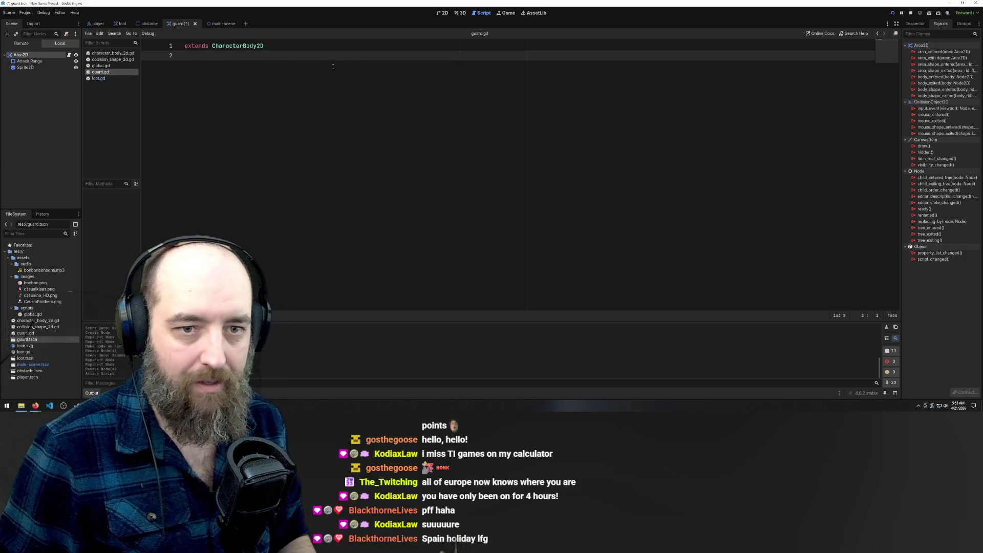
pyautogui.moveTo(930, 80)
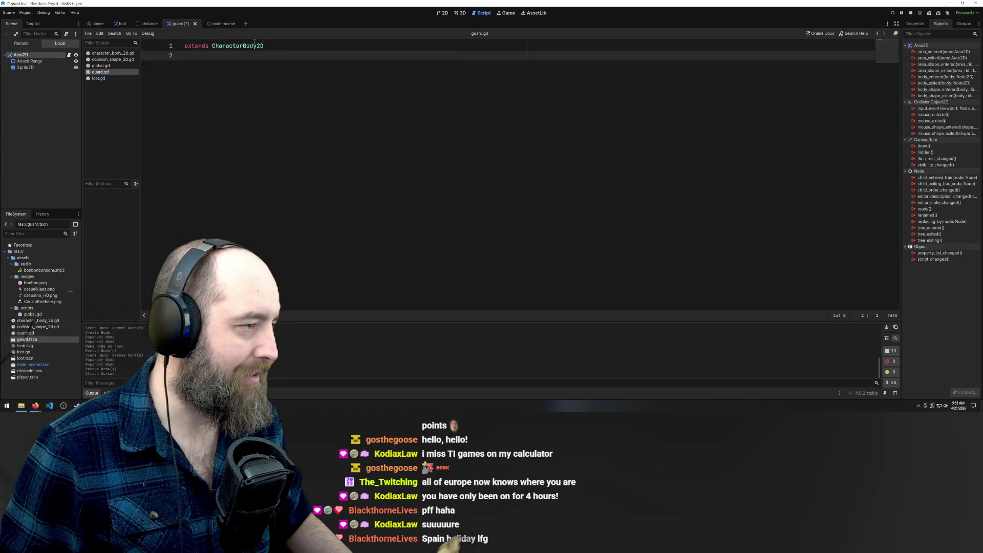
pyautogui.hotkey('ctrl', 's')
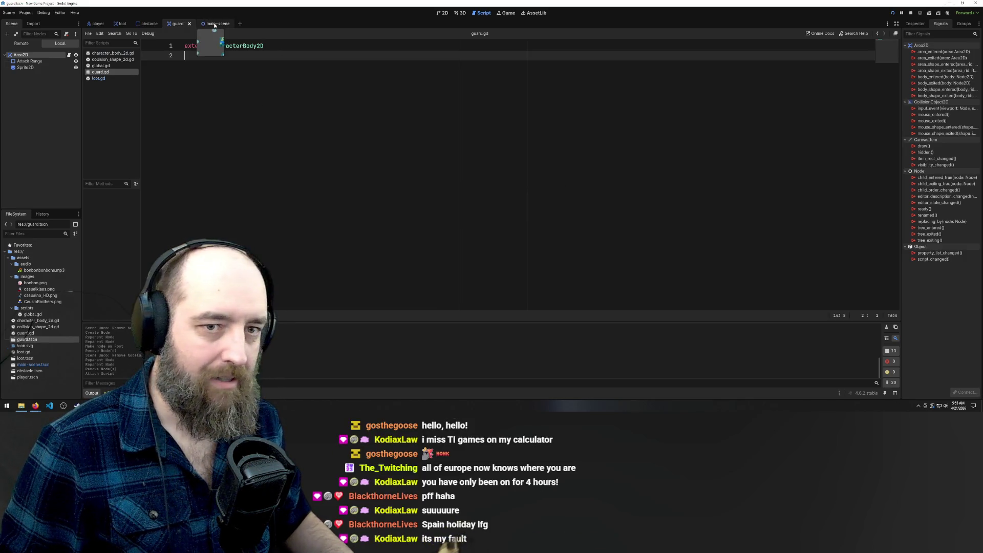
# Step: Look at the body_entered signal's options, then switch over to the Trello board
pyautogui.click(931, 80)
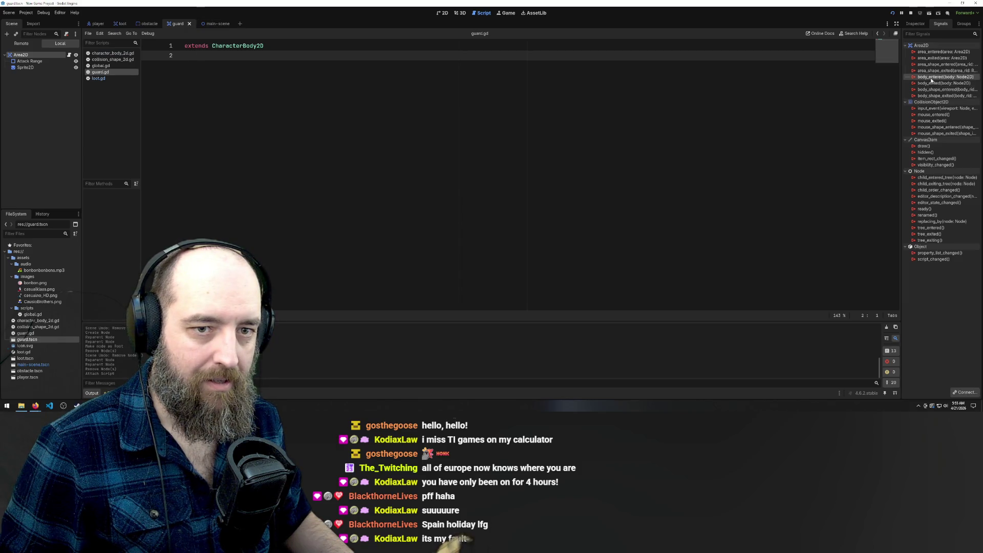
pyautogui.rightClick(931, 80)
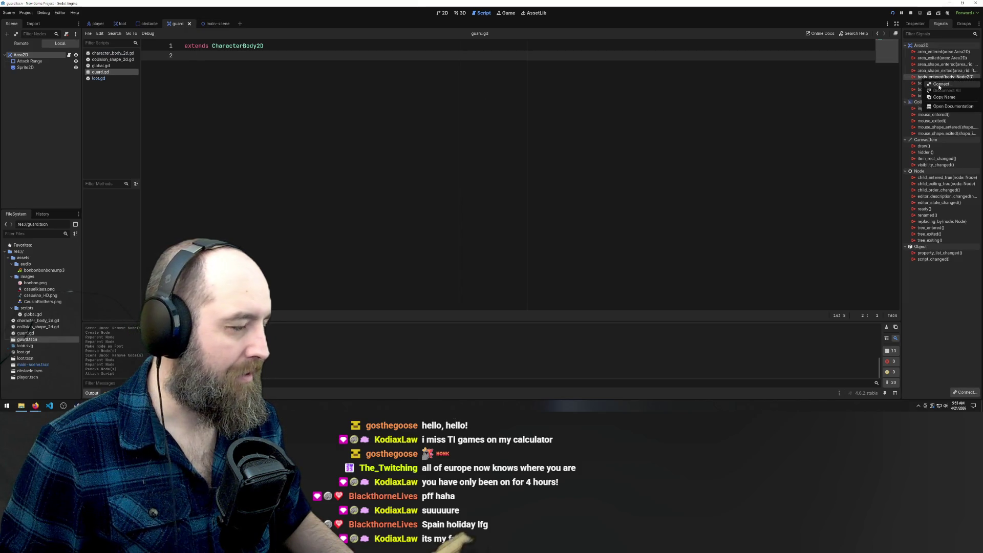
pyautogui.click(939, 86)
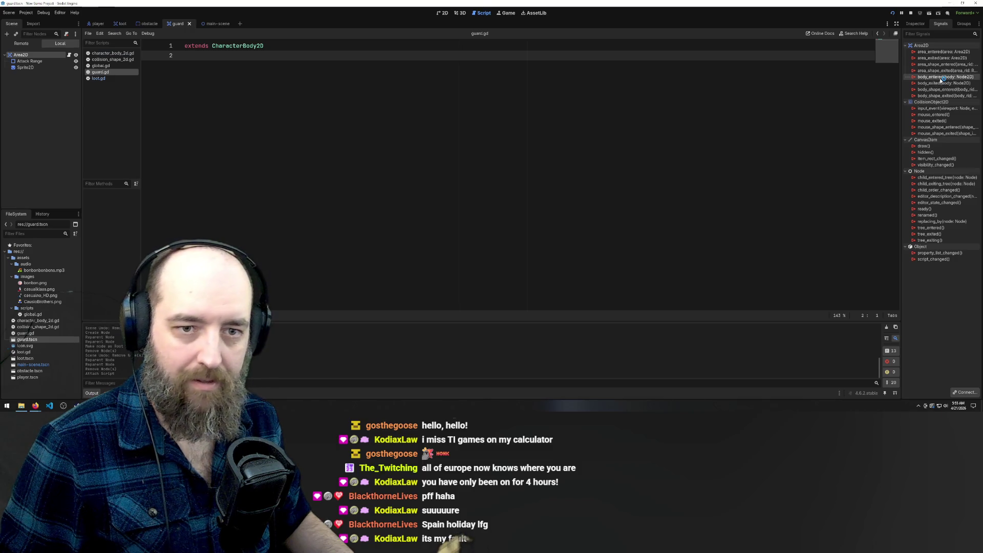
pyautogui.hotkey('alt', 'Tab')
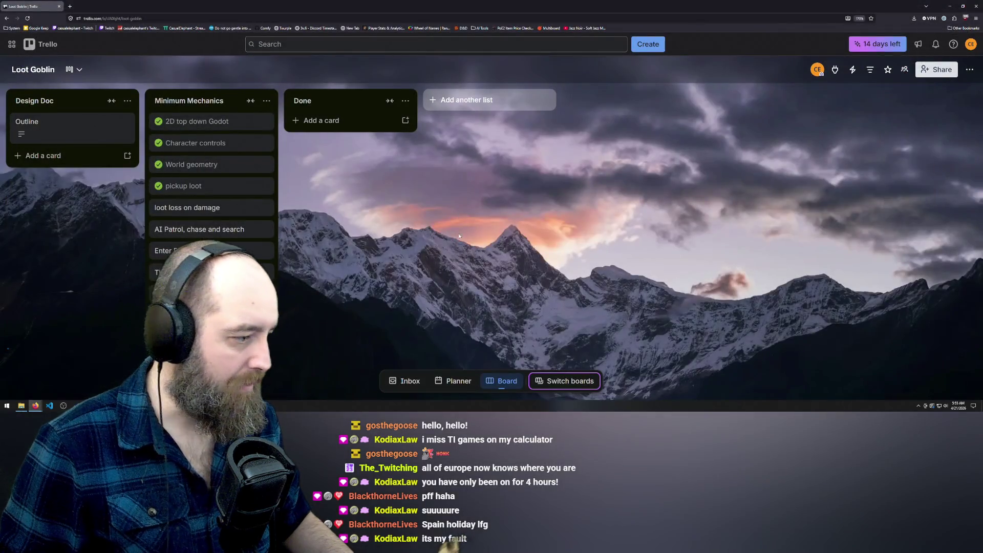
# Step: Minimize the browser, relaunch Godot from the desktop and reopen New Game Project
pyautogui.click(950, 7)
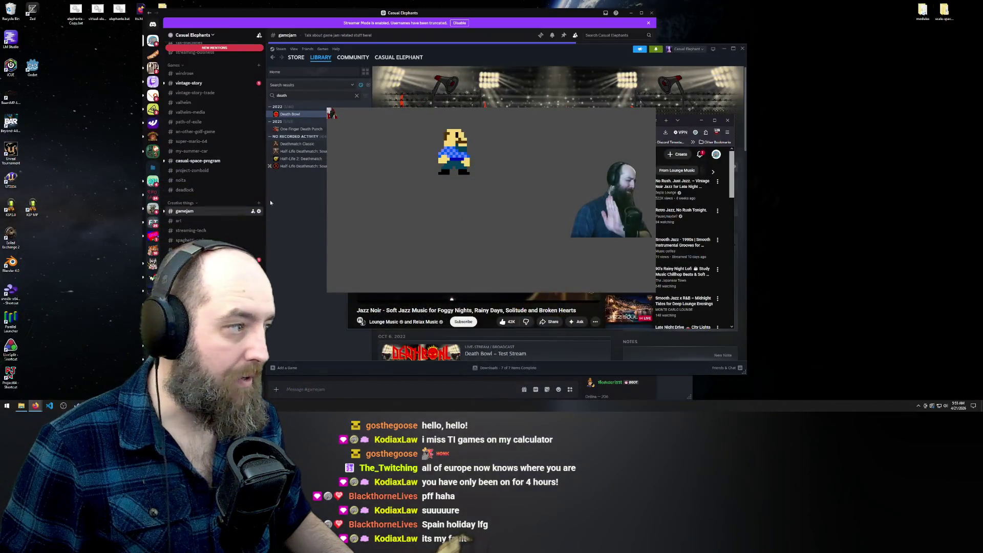
pyautogui.doubleClick(26, 71)
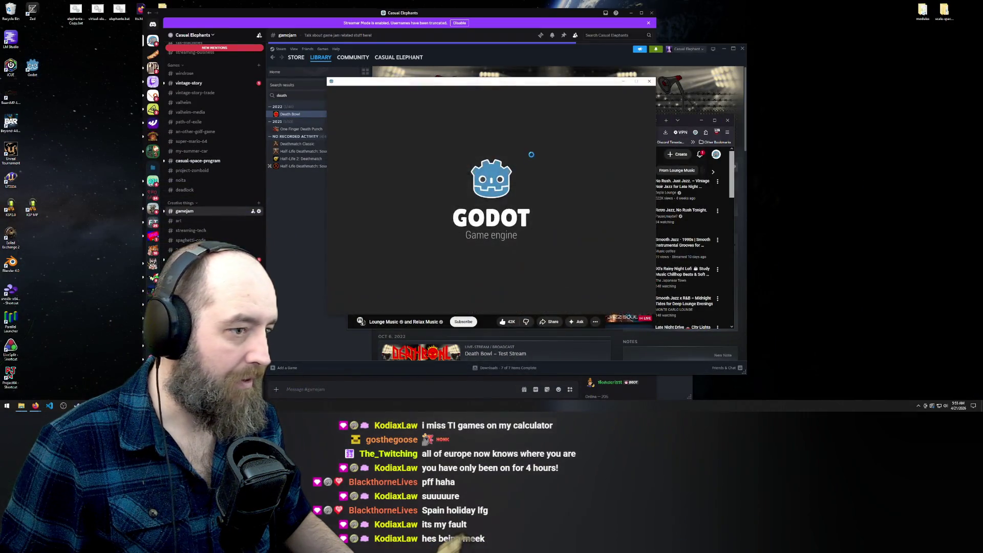
pyautogui.doubleClick(415, 122)
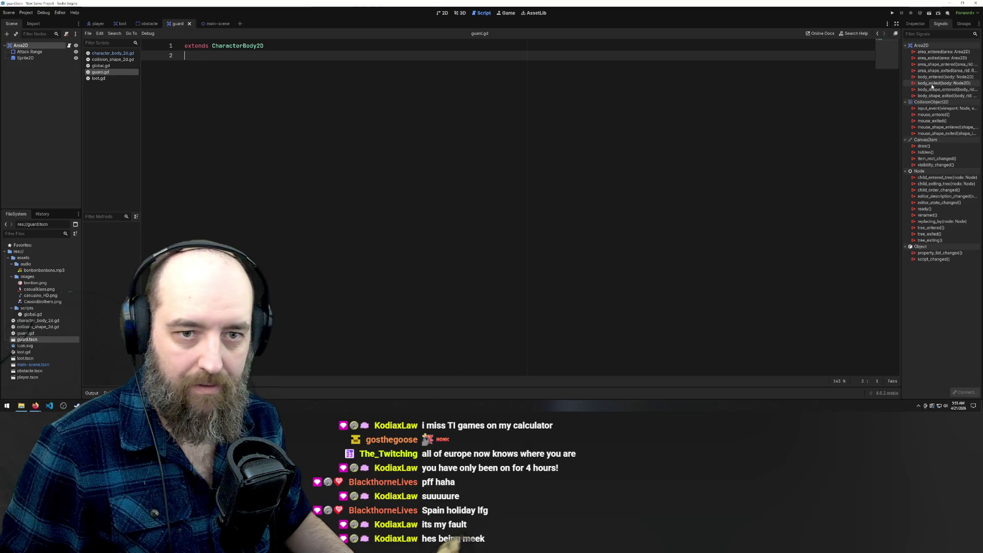
# Step: Connect the guard's body_entered signal to _on_body_entered in guard.gd
pyautogui.rightClick(939, 77)
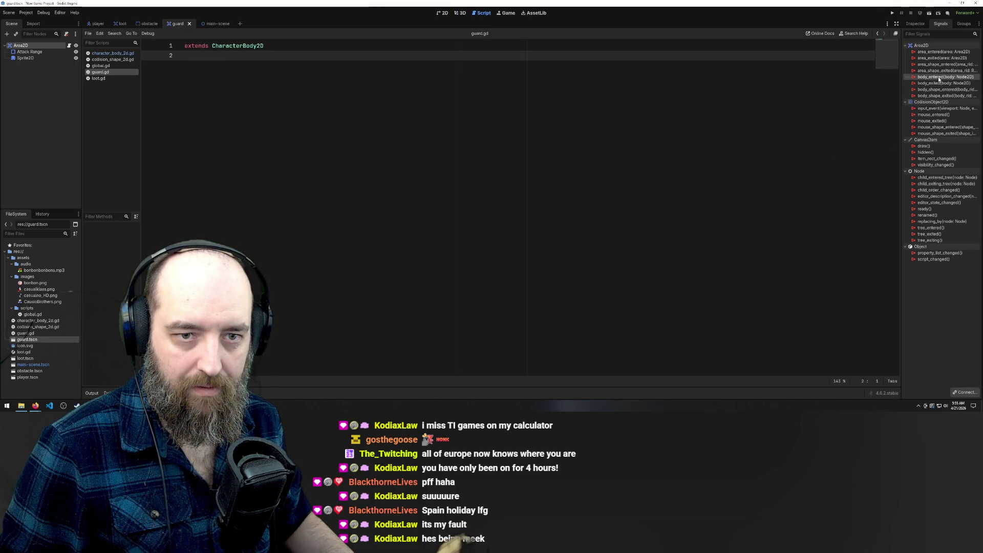
pyautogui.click(918, 79)
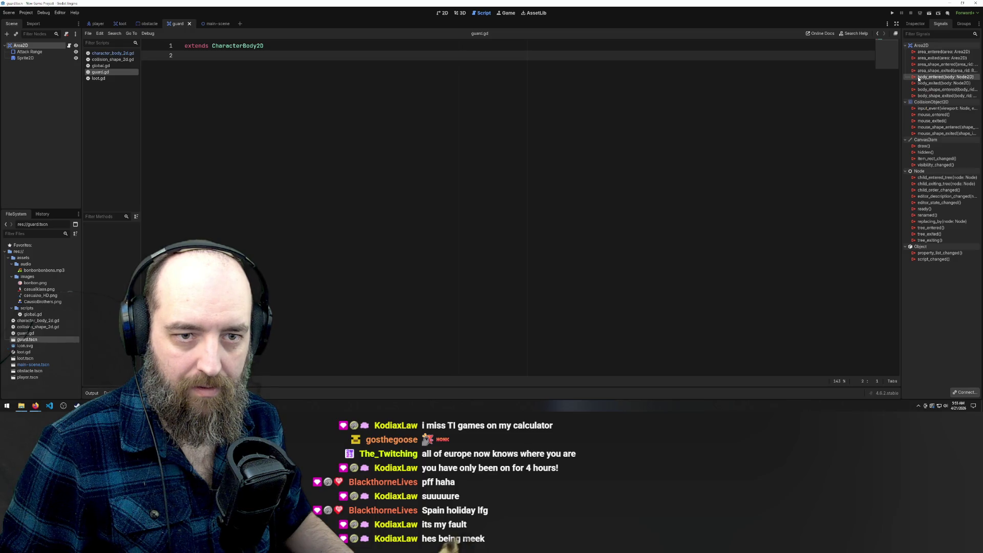
pyautogui.rightClick(936, 78)
pyautogui.click(942, 84)
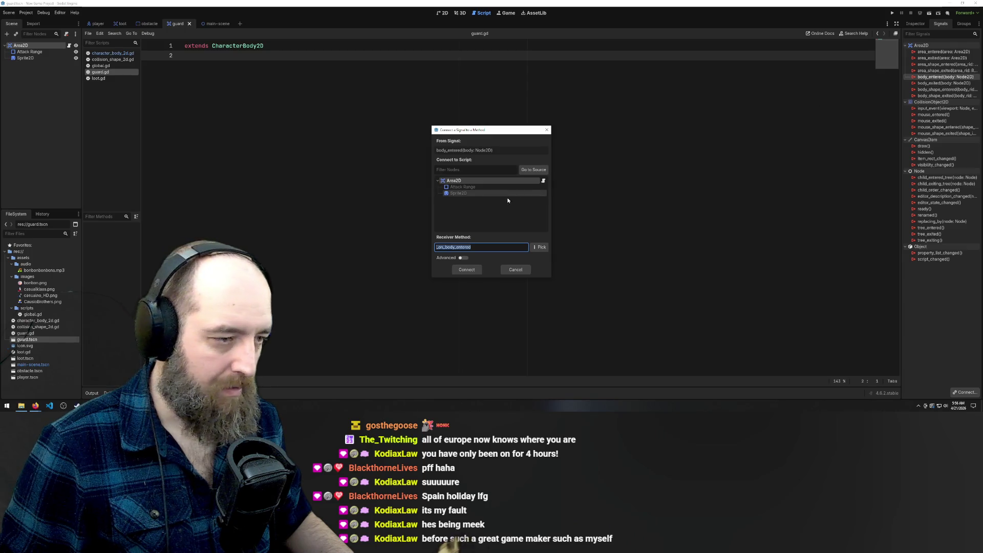
pyautogui.click(467, 269)
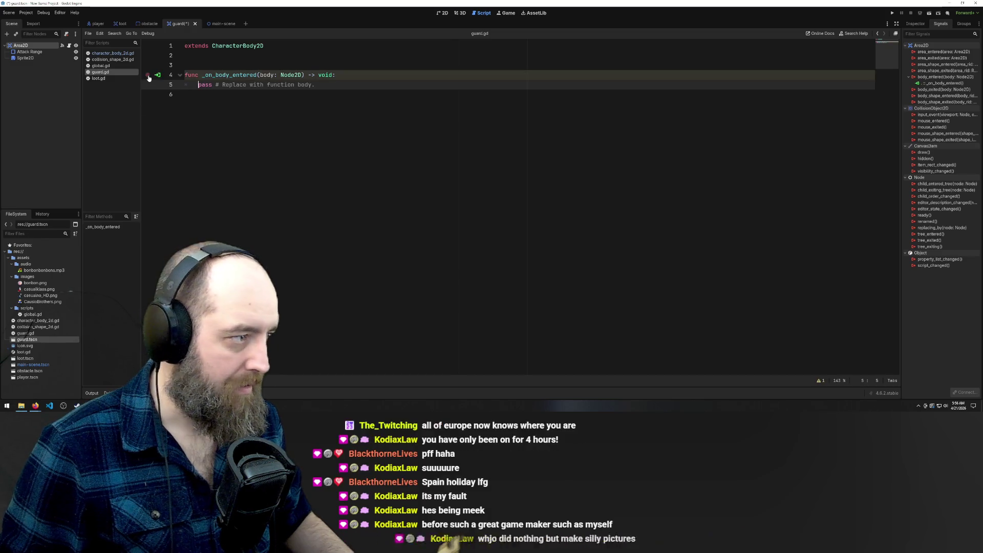
pyautogui.click(159, 75)
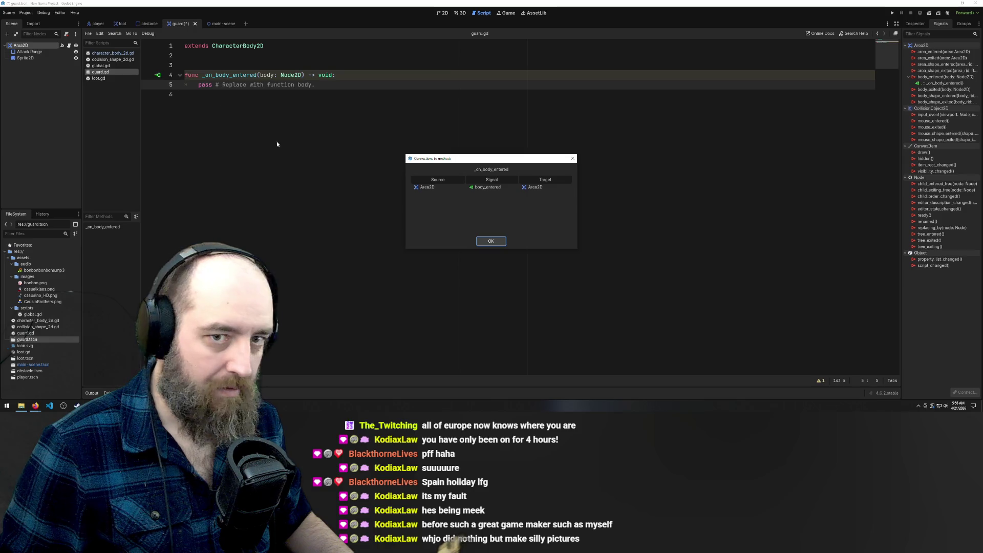
pyautogui.click(490, 241)
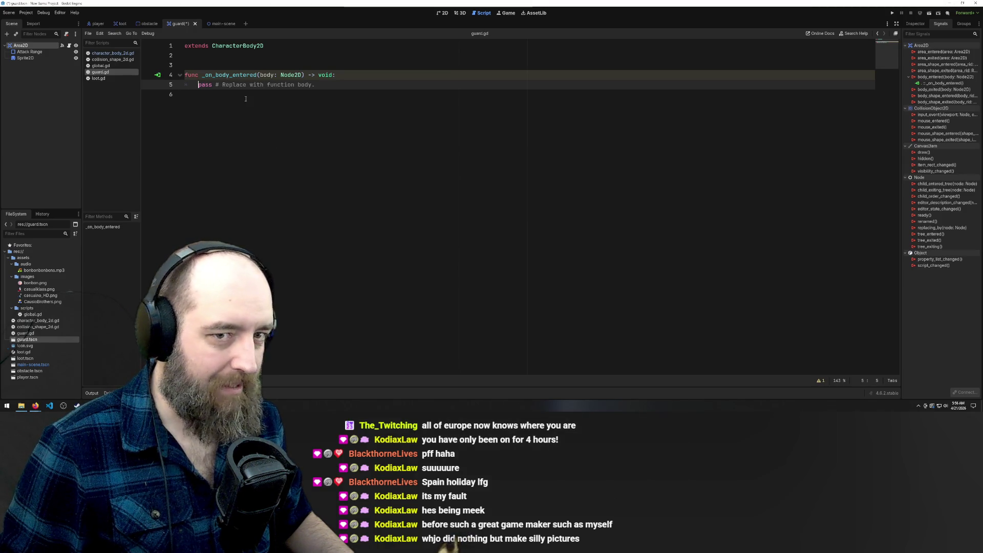
# Step: Make _on_body_entered print 'get got', save, and run the game
pyautogui.click(350, 74)
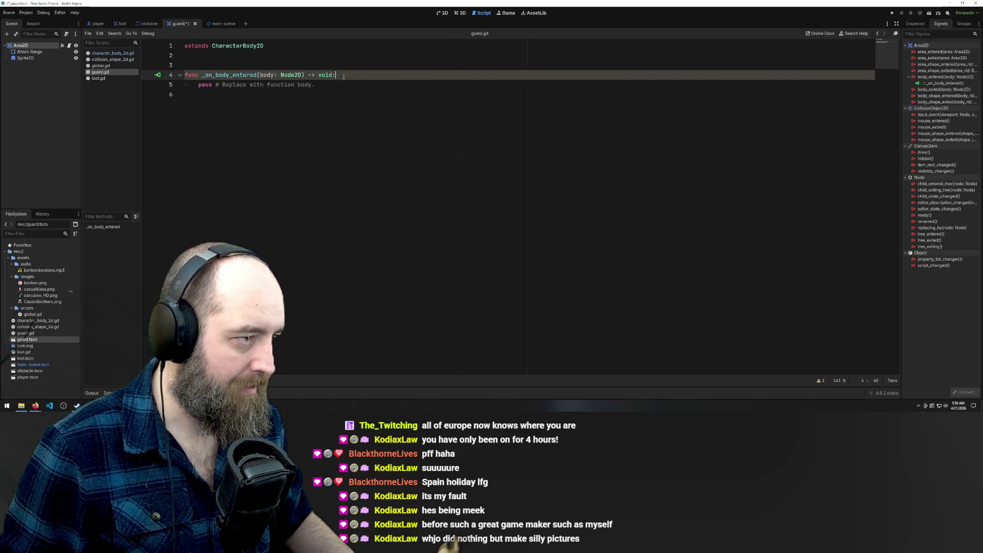
pyautogui.press('Return')
pyautogui.write('c')
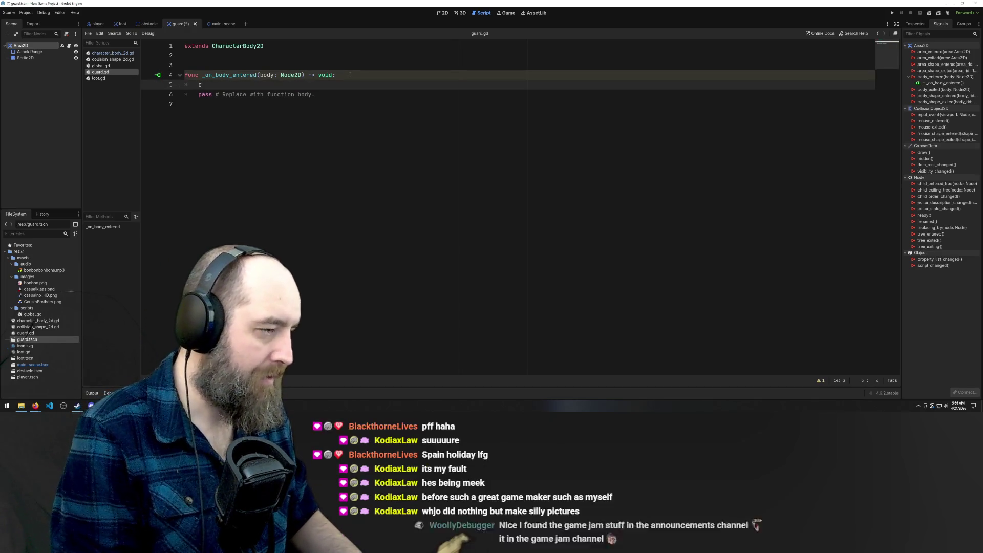
pyautogui.write('onsole.log')
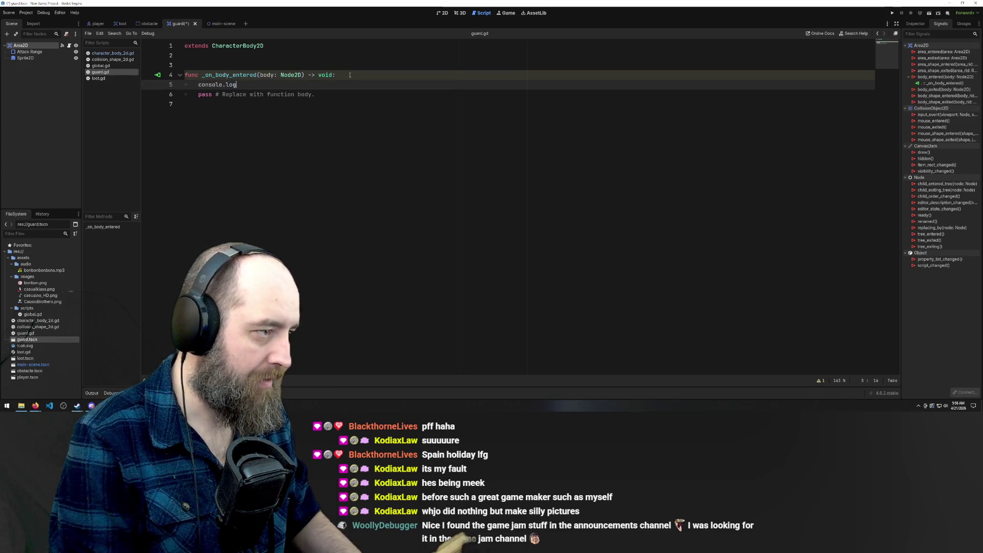
pyautogui.press('BackSpace')
pyautogui.press('BackSpace')
pyautogui.press('BackSpace')
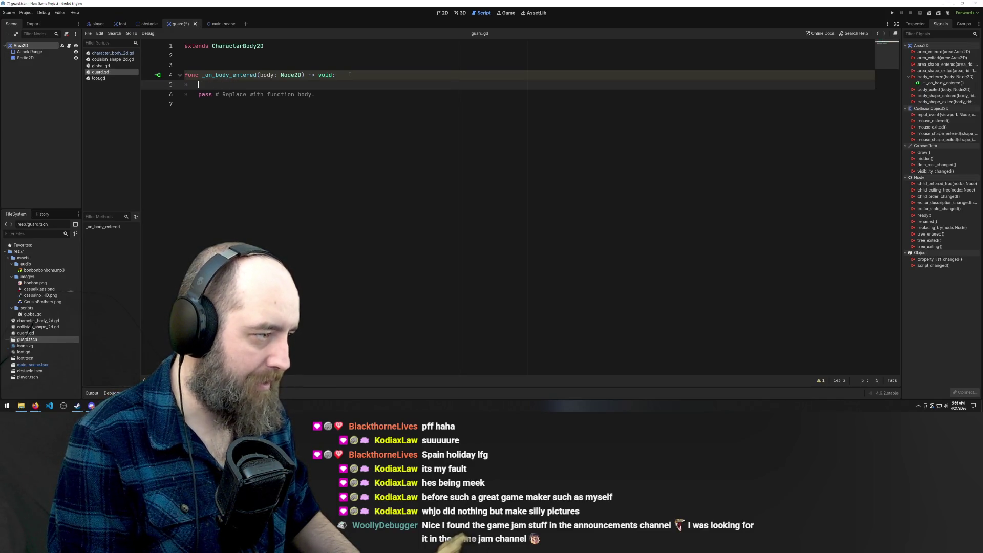
pyautogui.write('print')
pyautogui.write('(g')
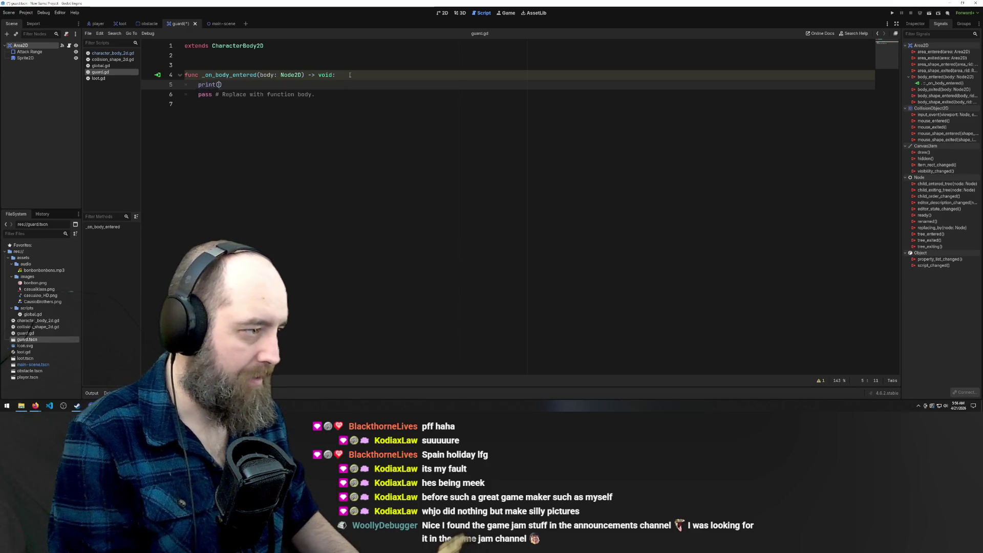
pyautogui.press('BackSpace')
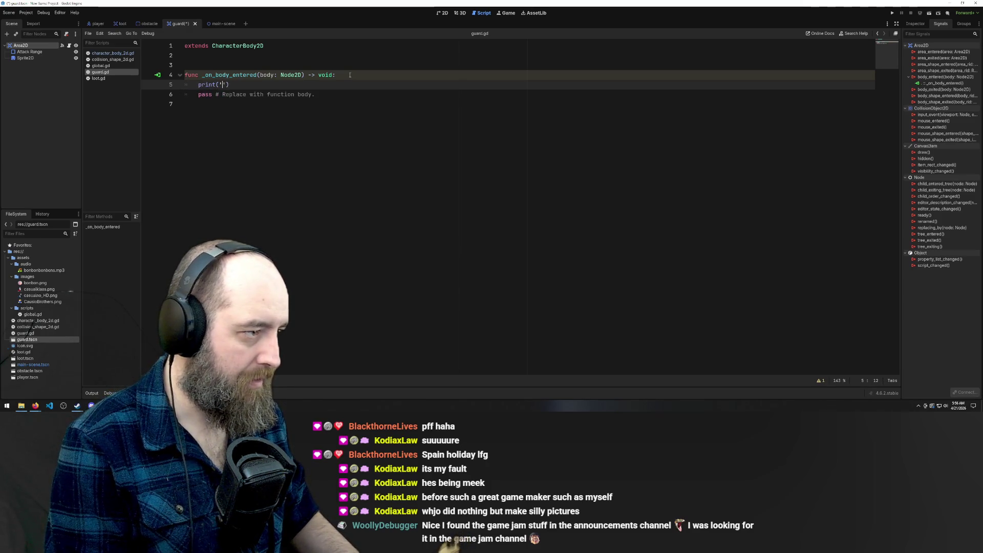
pyautogui.write("'getgot")
pyautogui.press('Left')
pyautogui.press('Left')
pyautogui.press('Left')
pyautogui.press('F5')
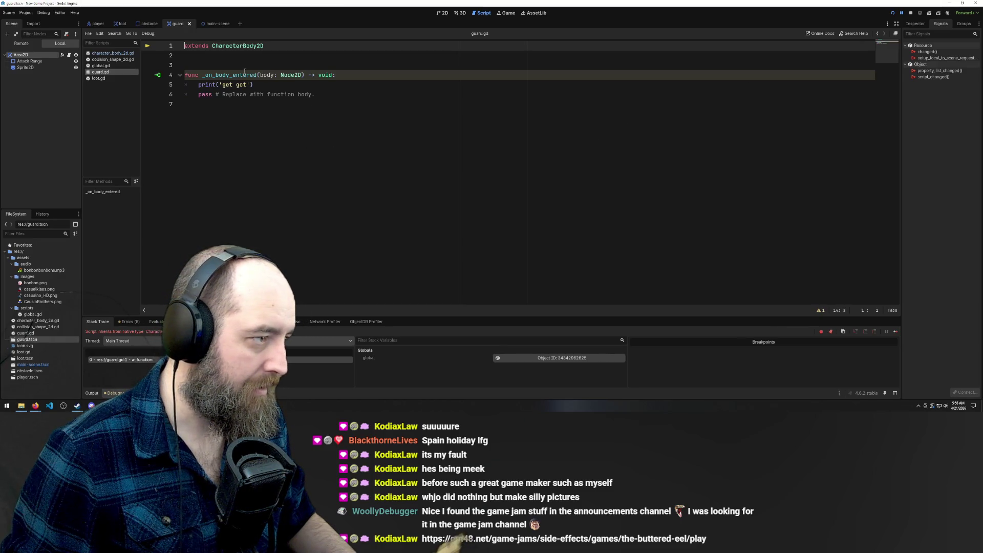
# Step: Replace guard.gd's 'extends CharacterBody2D' with loot.gd's 'extends Area2D' line
pyautogui.click(212, 85)
pyautogui.click(221, 41)
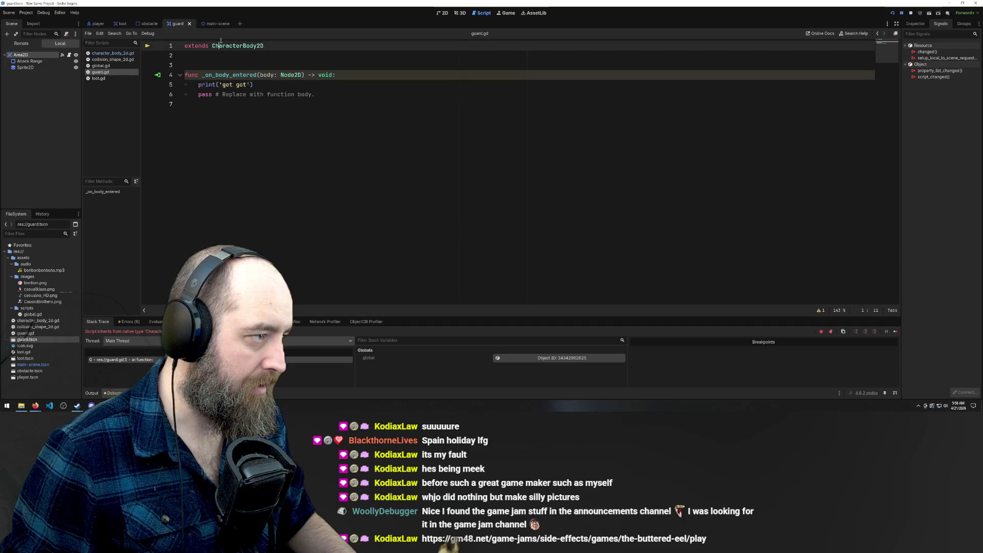
pyautogui.click(212, 126)
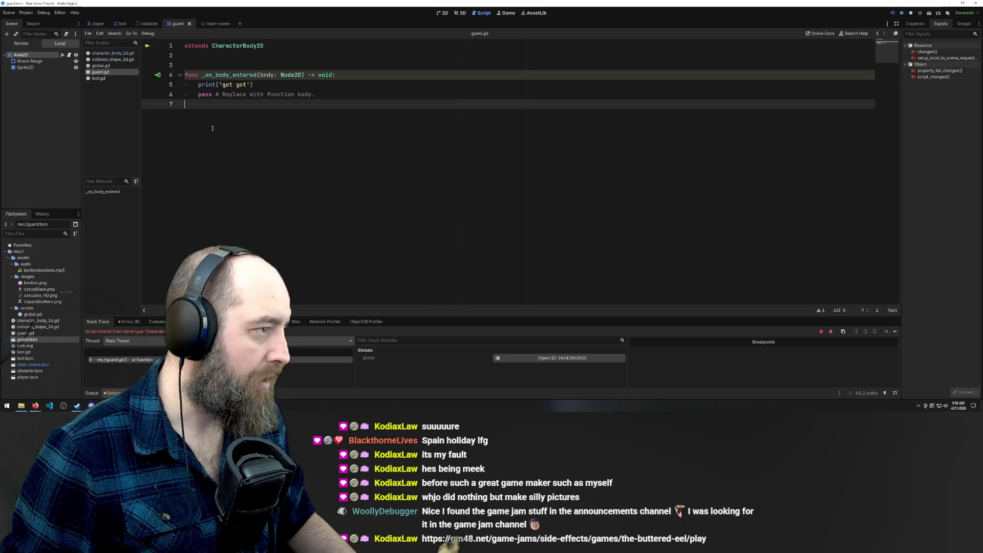
pyautogui.moveTo(264, 46); pyautogui.dragTo(219, 45)
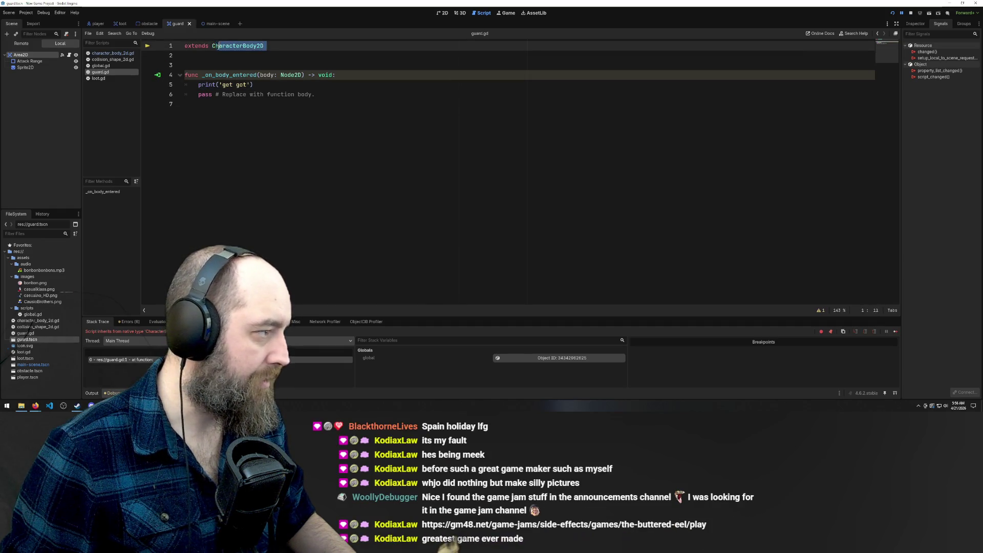
pyautogui.click(121, 24)
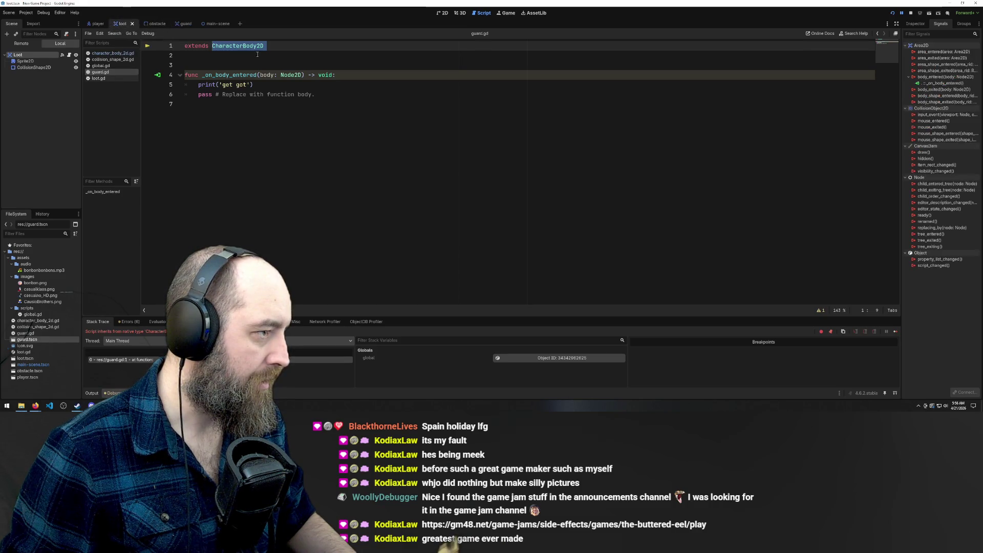
pyautogui.click(99, 79)
pyautogui.moveTo(243, 45); pyautogui.dragTo(183, 46)
pyautogui.hotkey('ctrl', 'c')
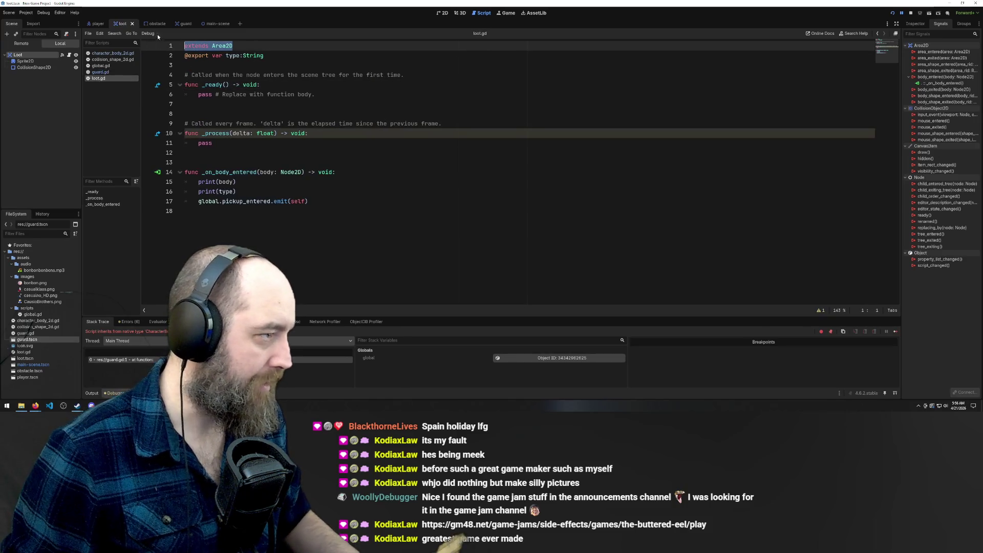
pyautogui.click(186, 23)
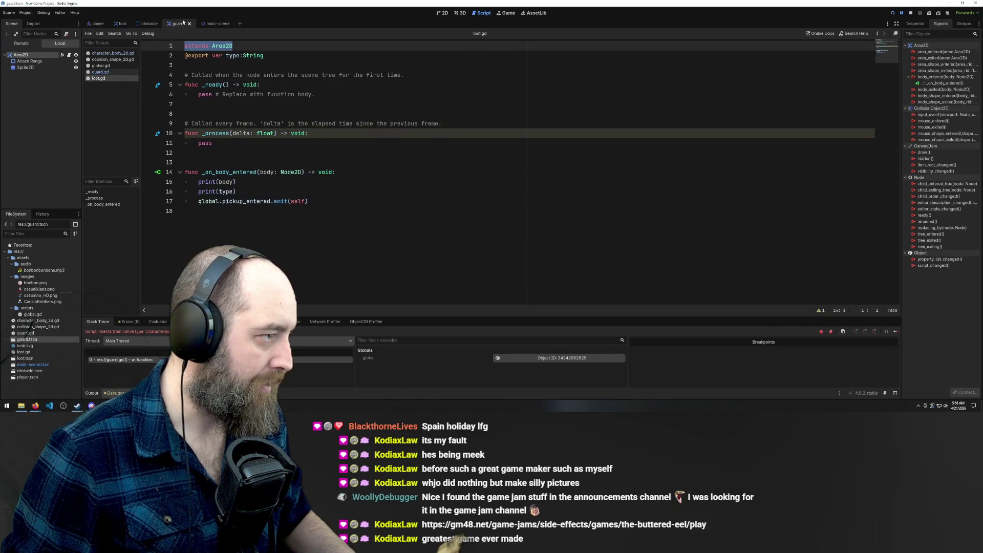
pyautogui.click(104, 72)
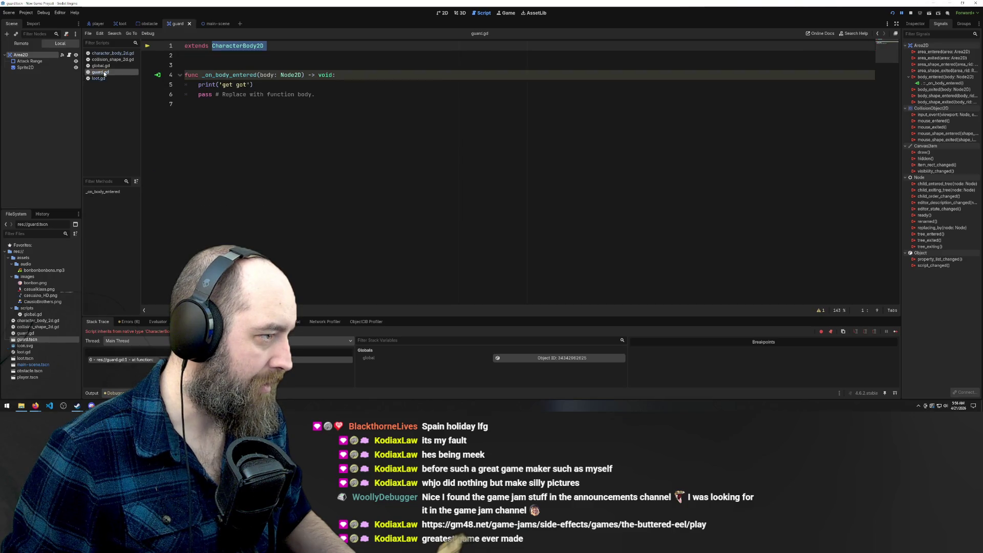
pyautogui.tripleClick(281, 46)
pyautogui.hotkey('ctrl', 'v')
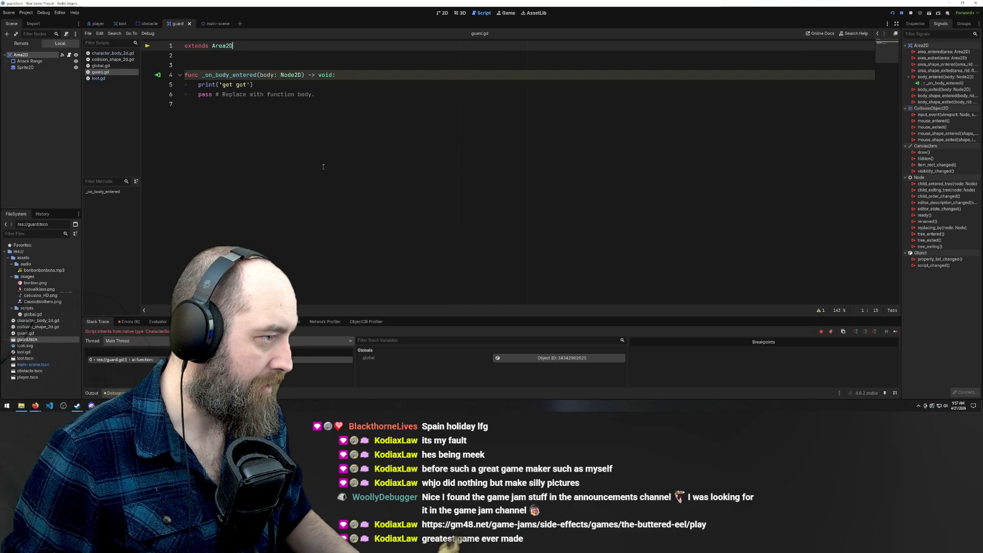
pyautogui.click(323, 166)
# Step: Run the game, walk the player into the guard, collect the bonbons, then stop it
pyautogui.press('F5')
pyautogui.press('Down')
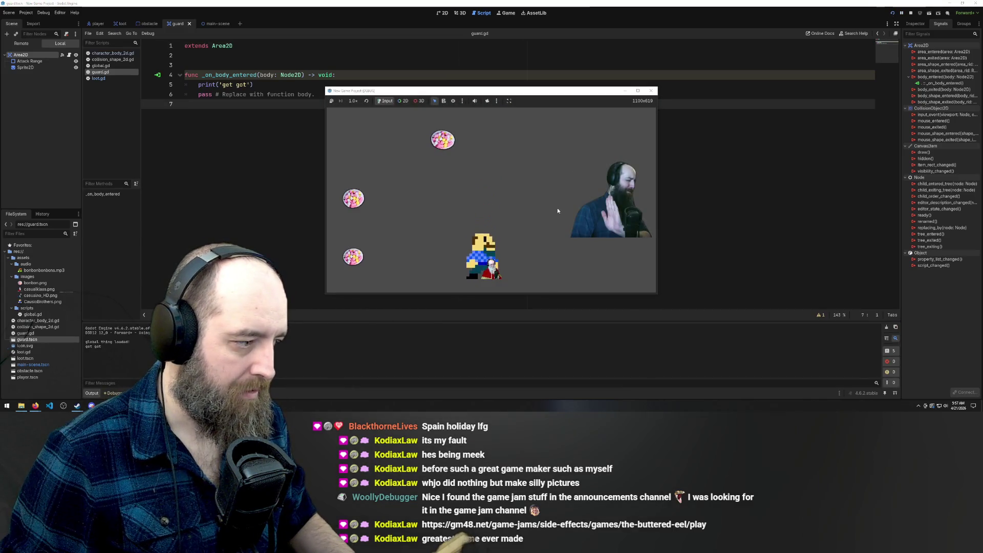
pyautogui.press('Left')
pyautogui.press('Right')
pyautogui.press('Up')
pyautogui.press('Left')
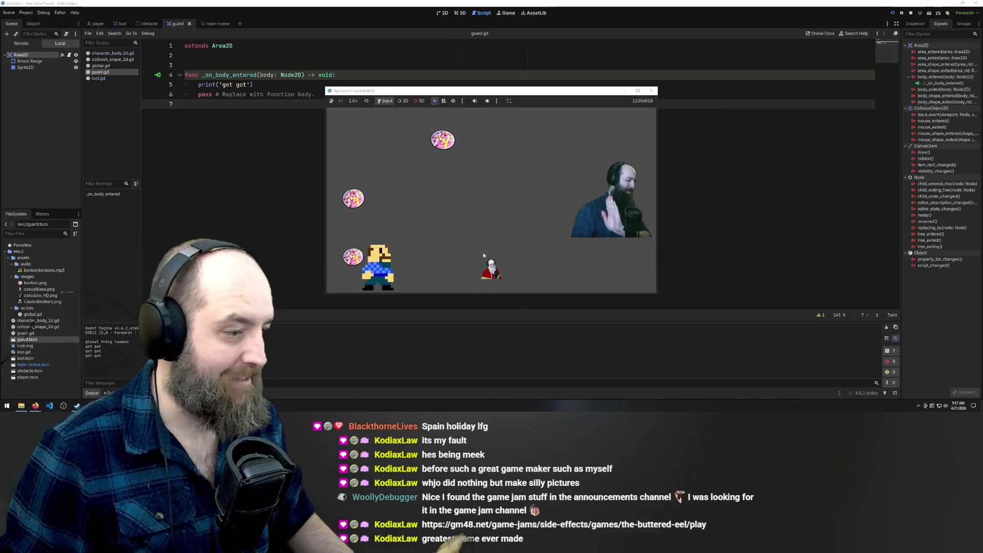
pyautogui.press('Up')
pyautogui.press('Right')
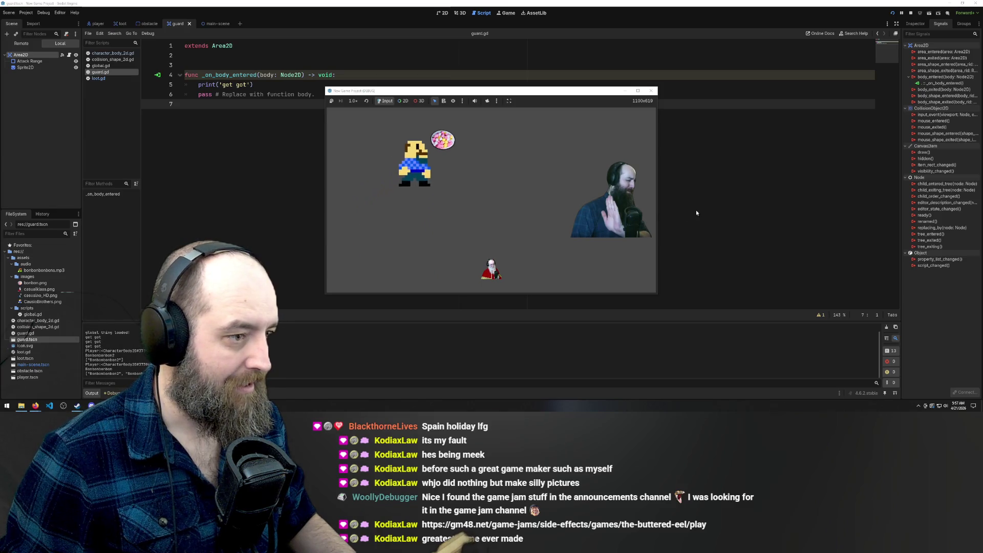
pyautogui.press('F8')
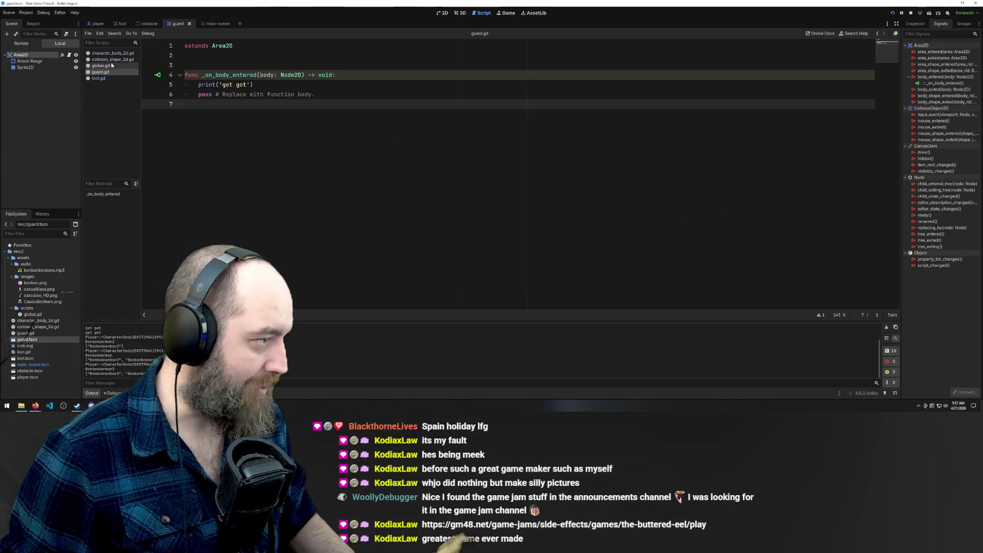
# Step: Check the guard_got signal declaration in global.gd, then bring up loot.gd
pyautogui.click(101, 65)
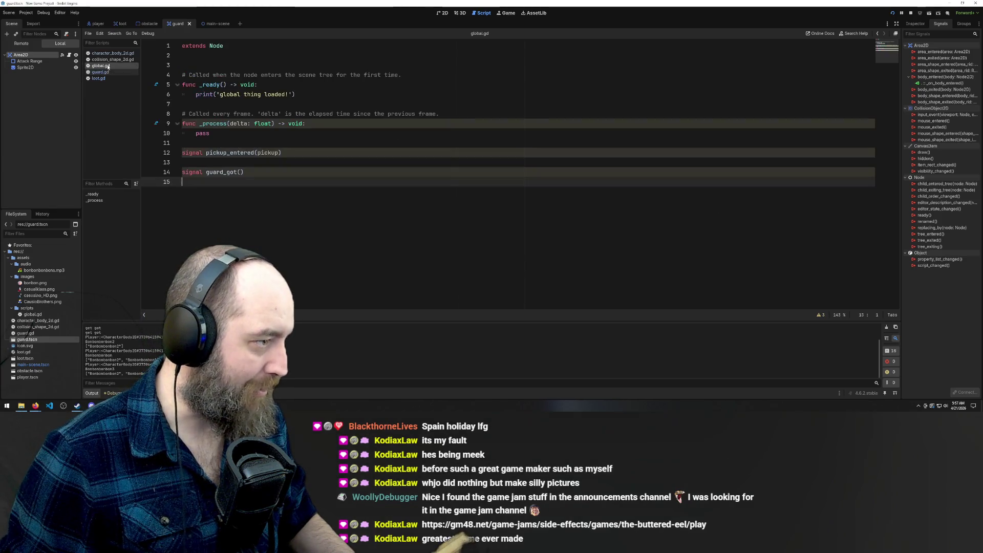
pyautogui.click(259, 173)
pyautogui.click(113, 23)
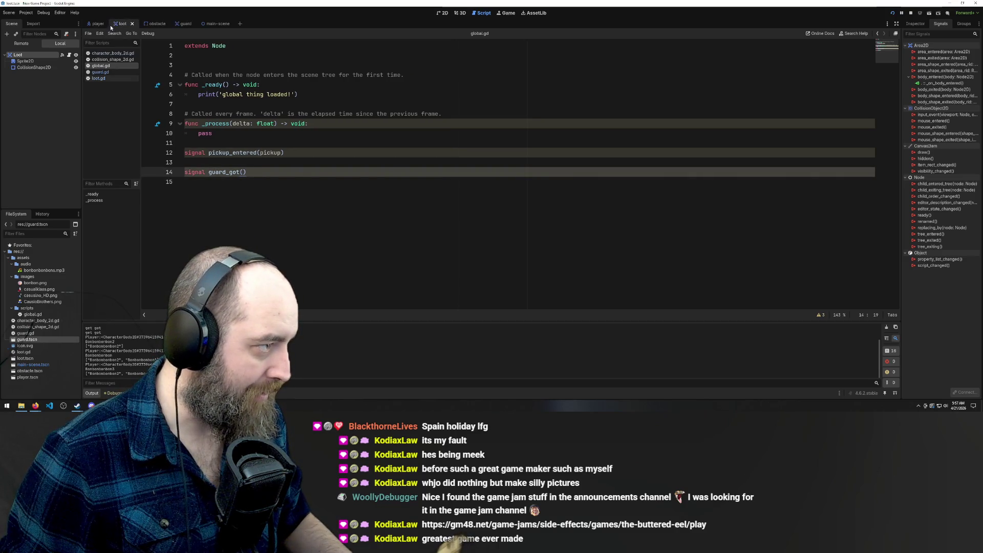
pyautogui.click(103, 78)
pyautogui.click(100, 72)
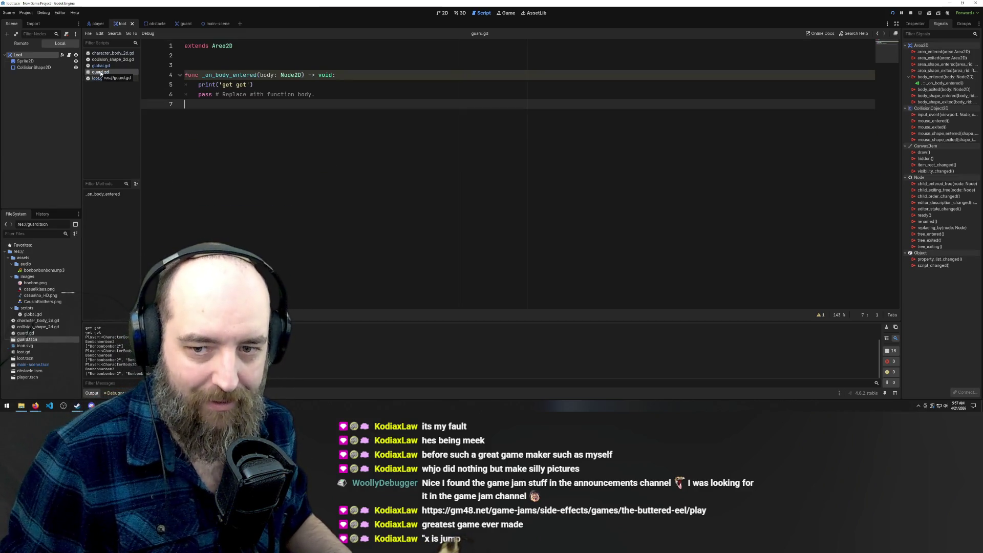
pyautogui.click(99, 79)
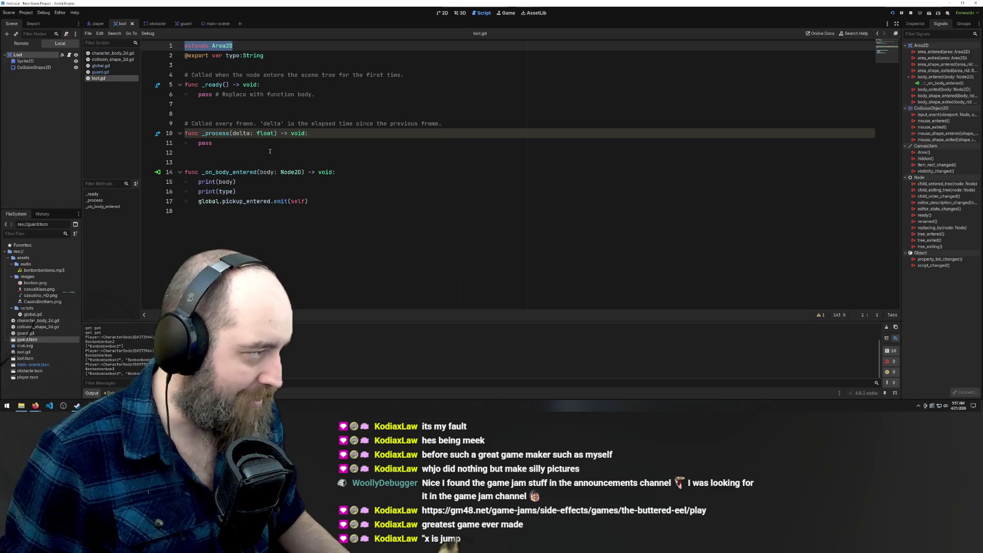
pyautogui.moveTo(221, 85)
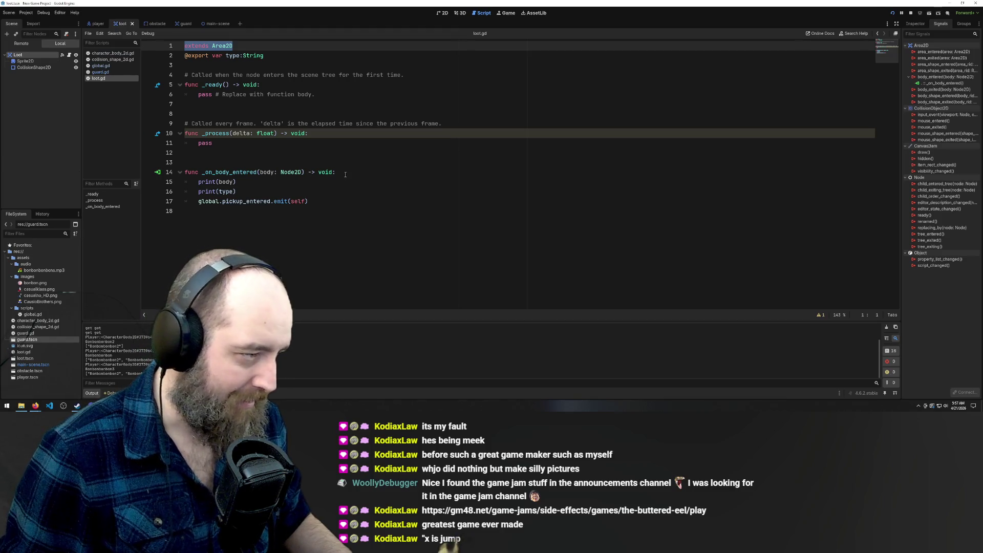
# Step: Compare loot.gd with guard.gd and copy loot.gd's global.pickup_entered.emit(self) line
pyautogui.click(101, 72)
pyautogui.click(99, 78)
pyautogui.click(100, 72)
pyautogui.click(101, 79)
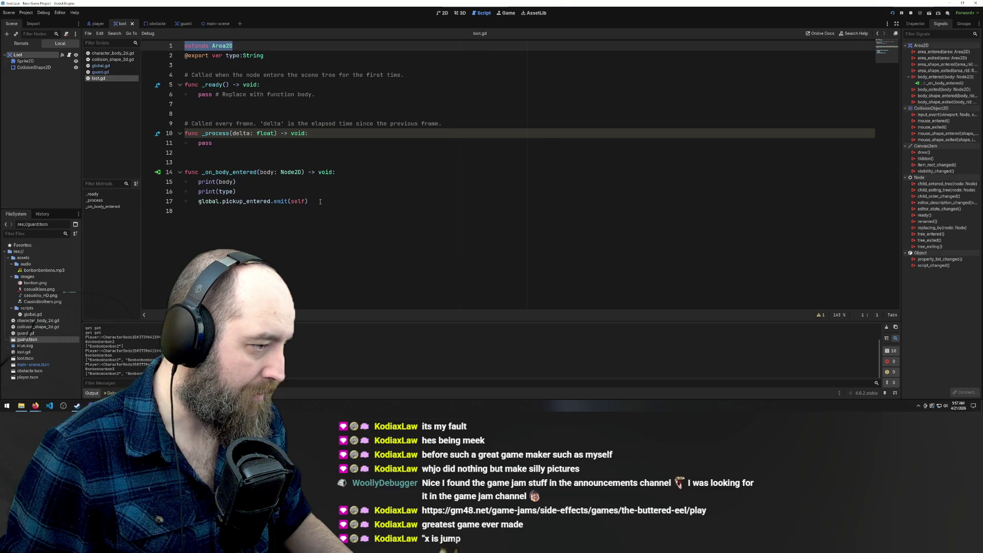
pyautogui.moveTo(318, 201); pyautogui.dragTo(198, 202)
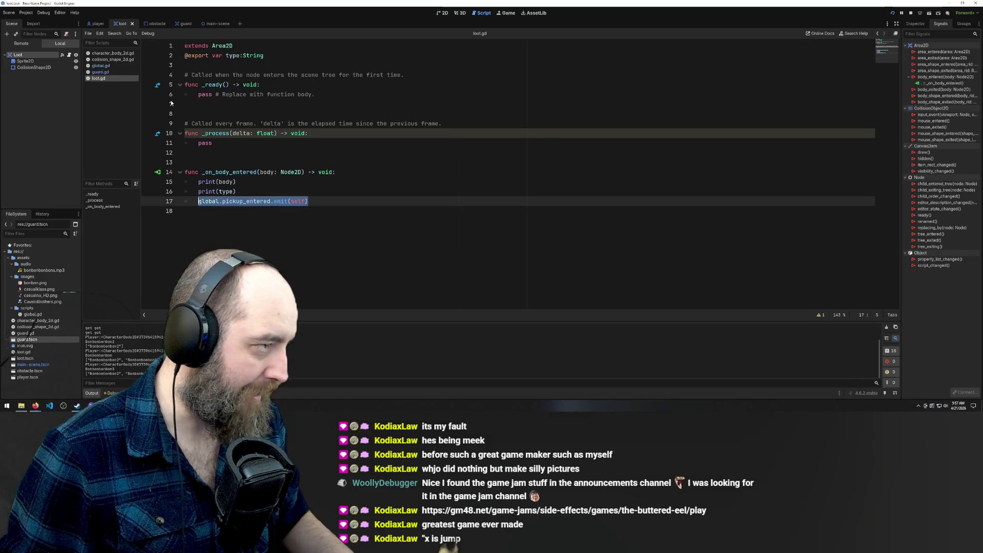
pyautogui.click(182, 24)
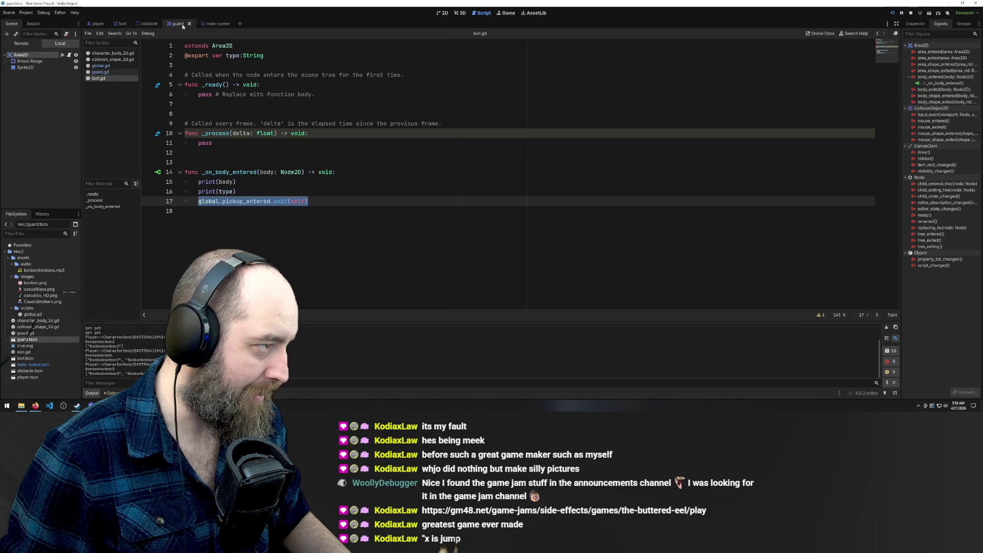
# Step: Replace guard.gd's pass line with the pasted emit line renamed to guard_get, and save
pyautogui.click(100, 72)
pyautogui.moveTo(315, 94); pyautogui.dragTo(185, 94)
pyautogui.write('global.pickup_entered.emit(self)')
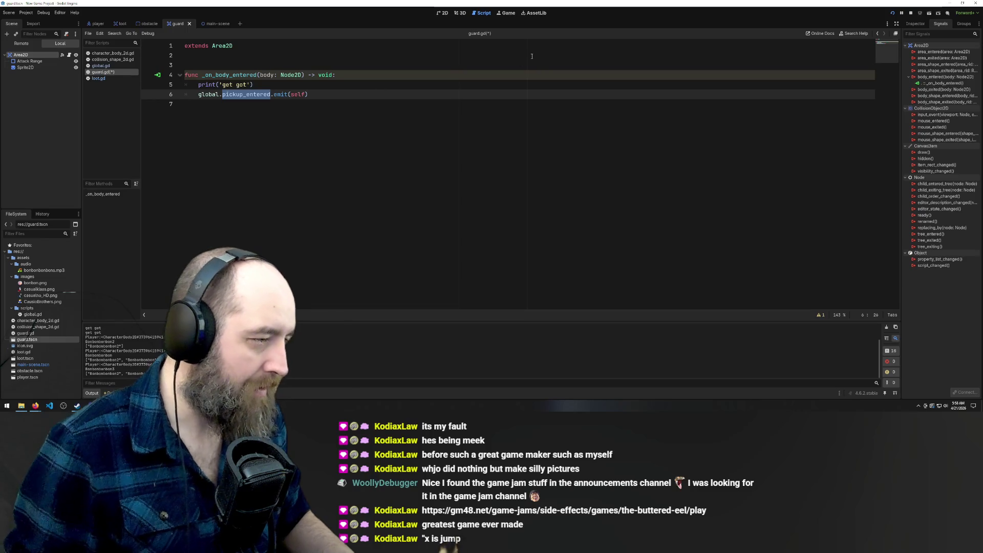
pyautogui.write('get')
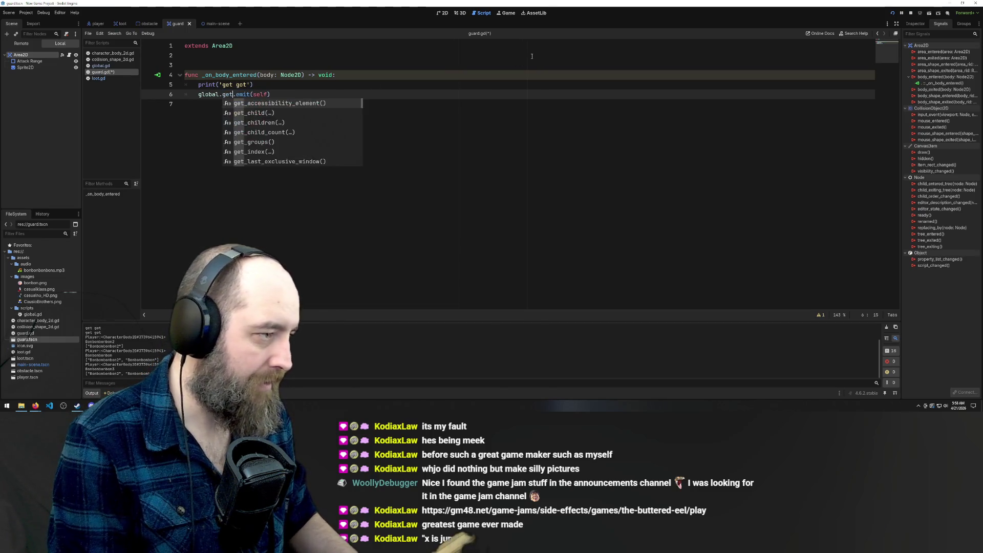
pyautogui.press('BackSpace')
pyautogui.write('uar')
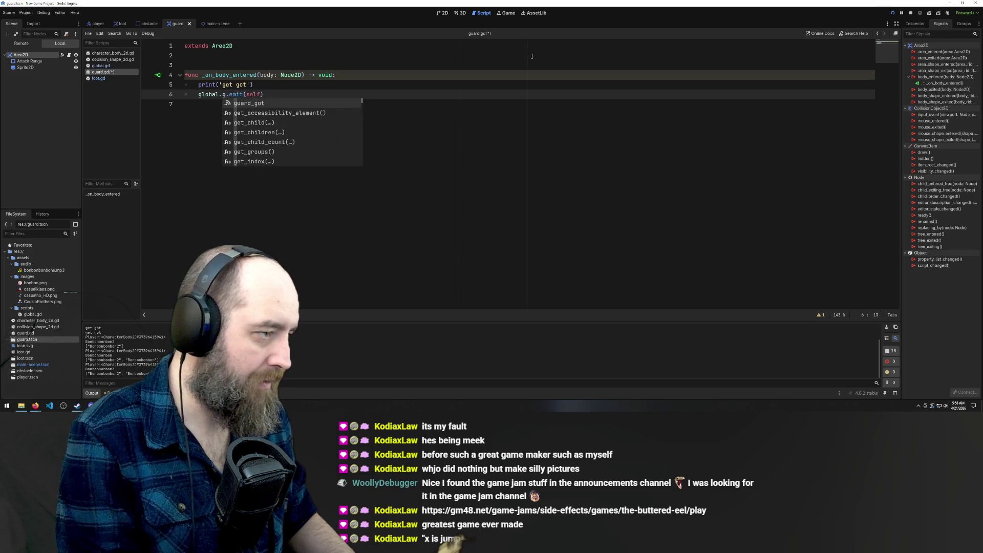
pyautogui.write('d_get')
pyautogui.hotkey('ctrl', 's')
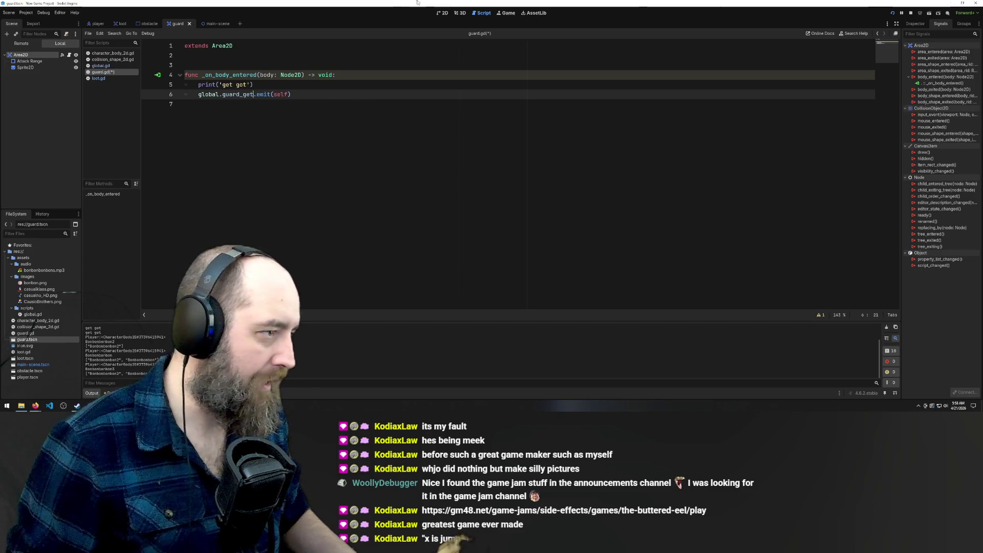
# Step: Correct the signal to guard_got per global.gd, remove the self argument, and save
pyautogui.click(97, 66)
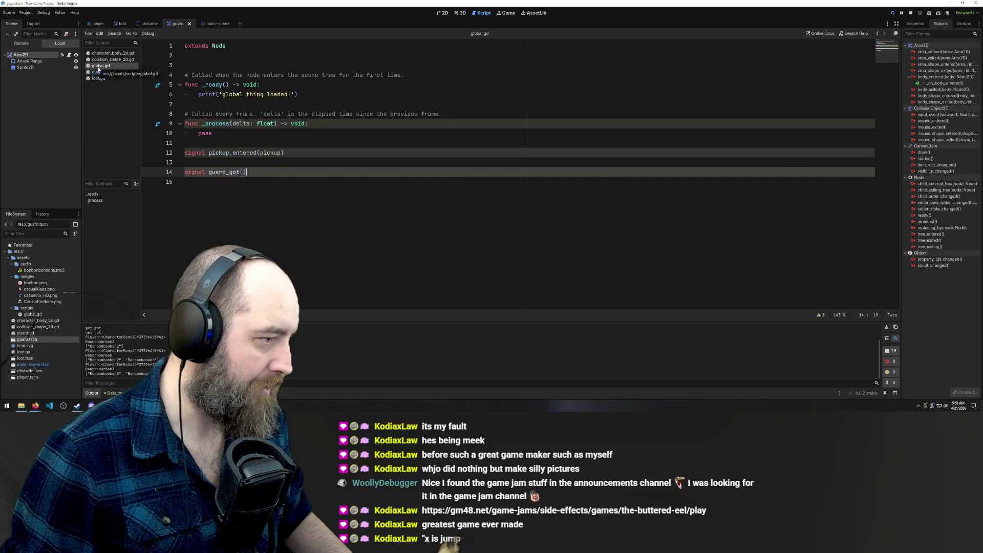
pyautogui.click(100, 72)
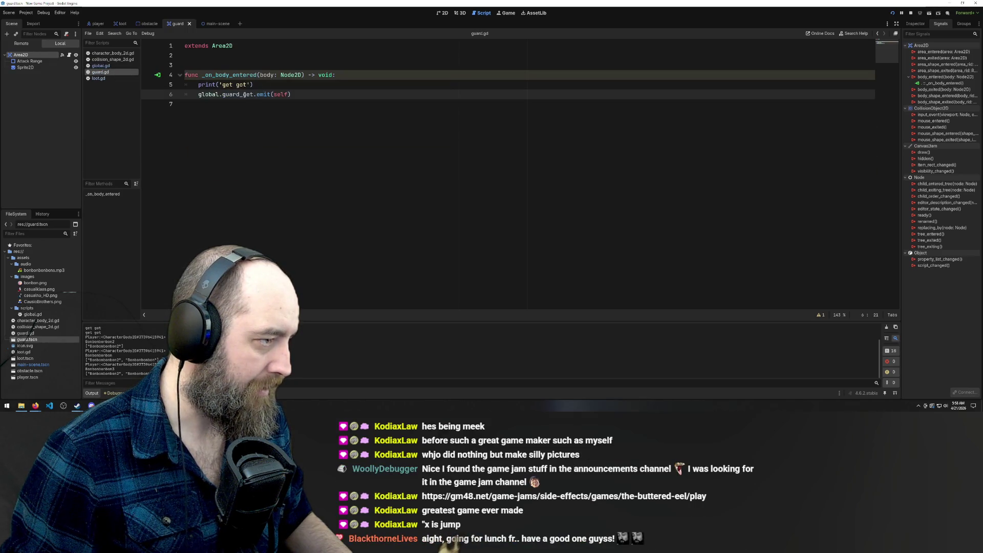
pyautogui.press('BackSpace')
pyautogui.write('o')
pyautogui.click(289, 100)
pyautogui.doubleClick(280, 94)
pyautogui.press('BackSpace')
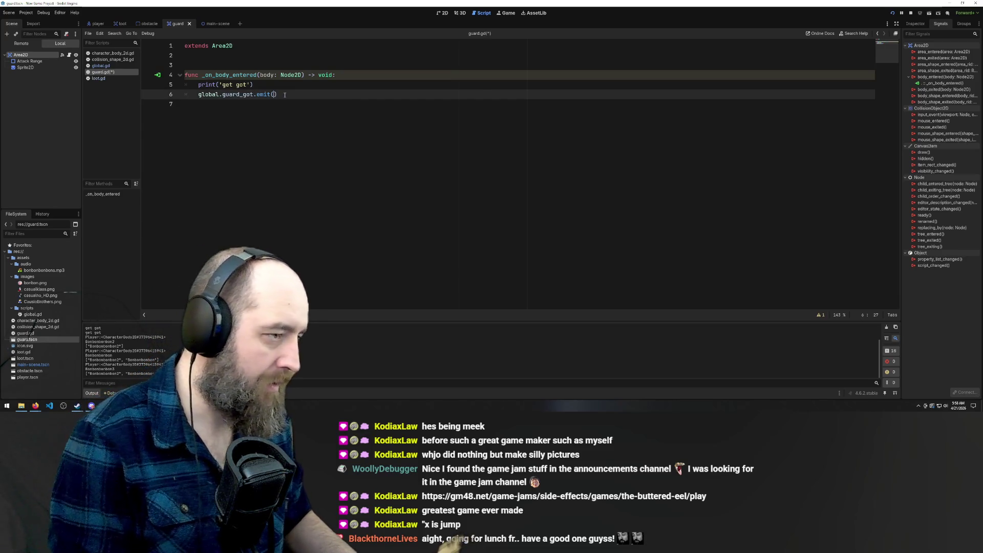
pyautogui.hotkey('ctrl', 's')
pyautogui.click(327, 106)
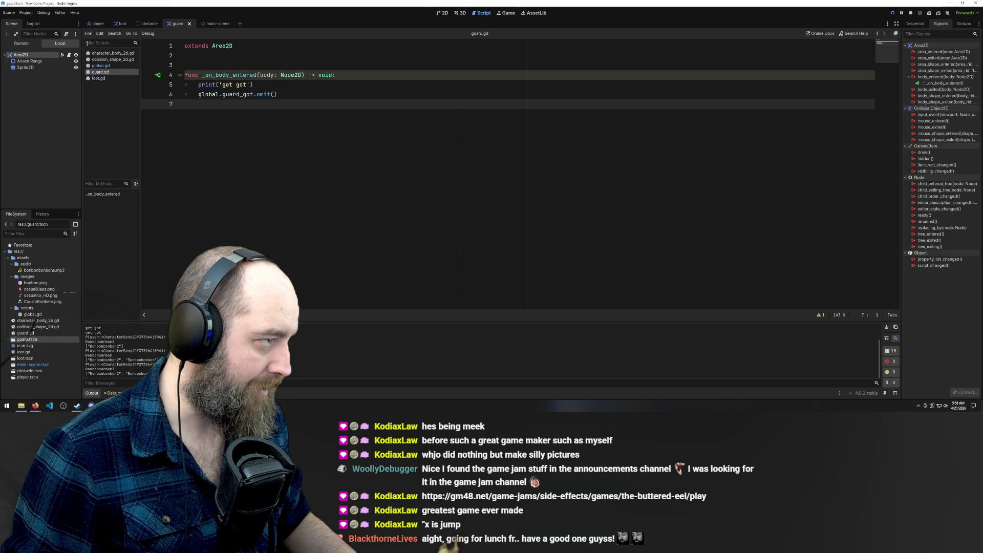
pyautogui.click(96, 24)
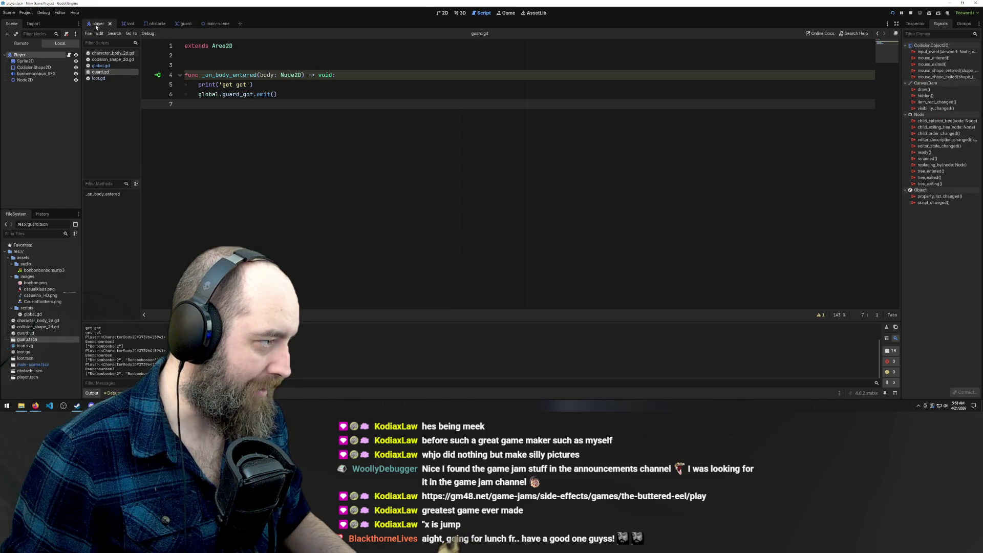
# Step: Open the player's character_body_2d.gd and review its dropRandom connection on line 10
pyautogui.click(100, 60)
pyautogui.click(101, 53)
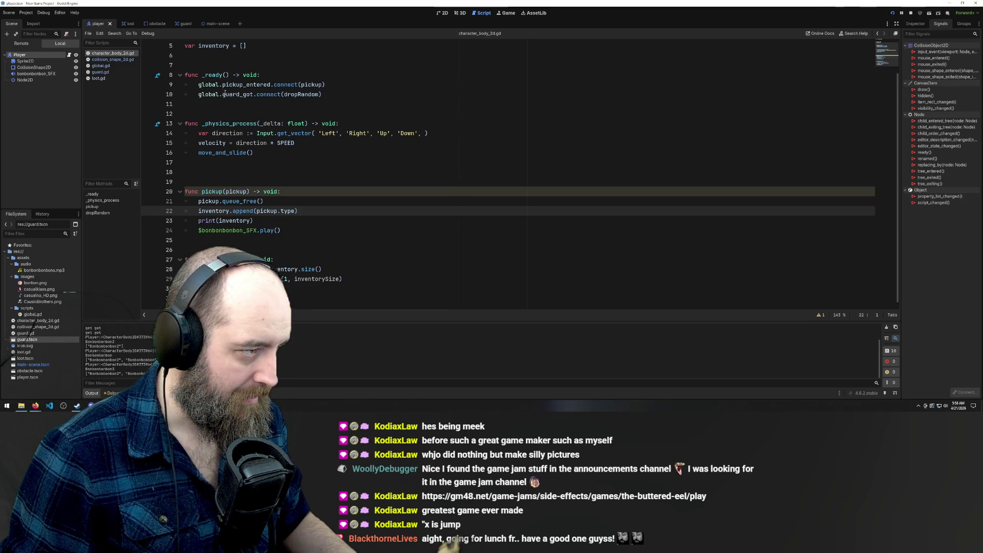
pyautogui.click(300, 94)
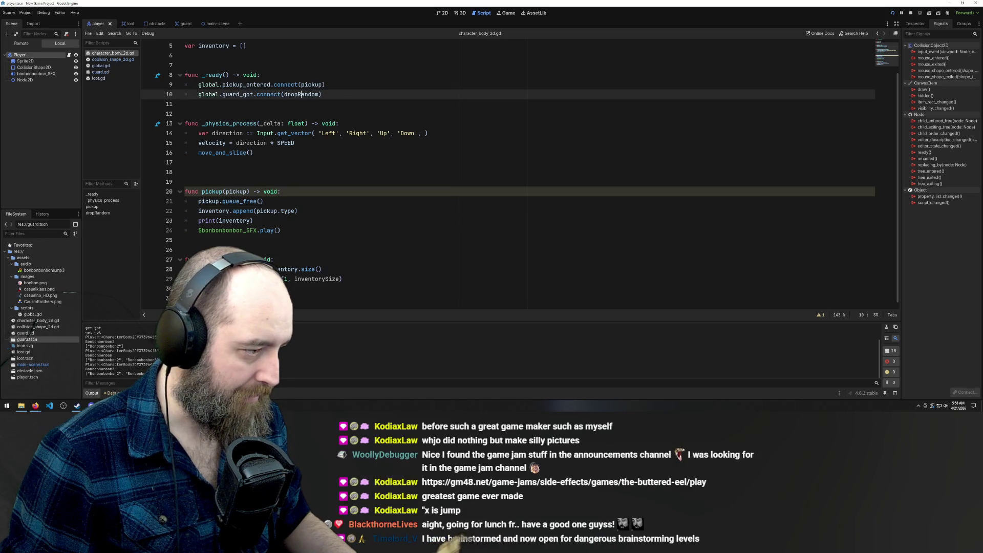
pyautogui.press('Down')
pyautogui.press('Down')
pyautogui.press('Down')
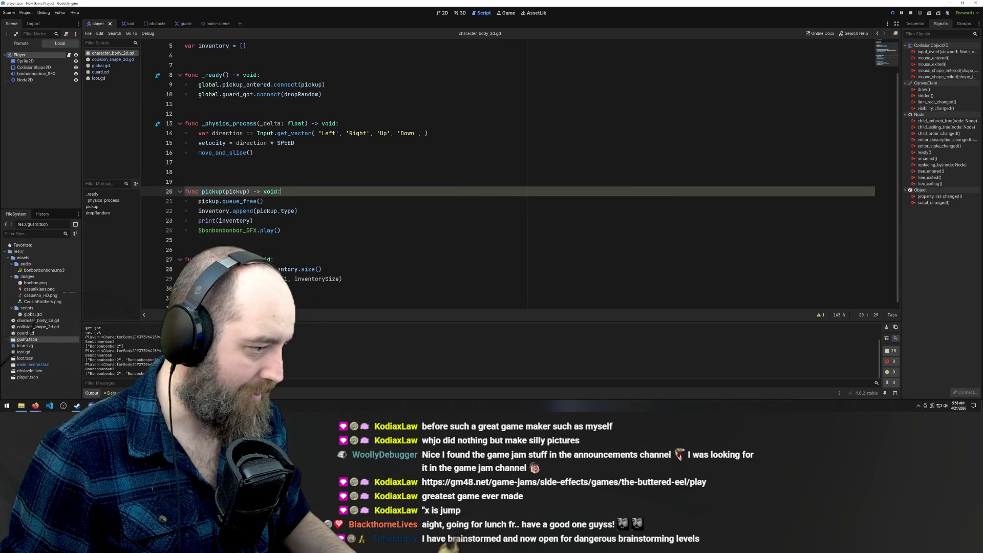
pyautogui.click(448, 305)
# Step: Run the game, collect both bonbons, bump into the guard repeatedly, then stop it
pyautogui.press('F5')
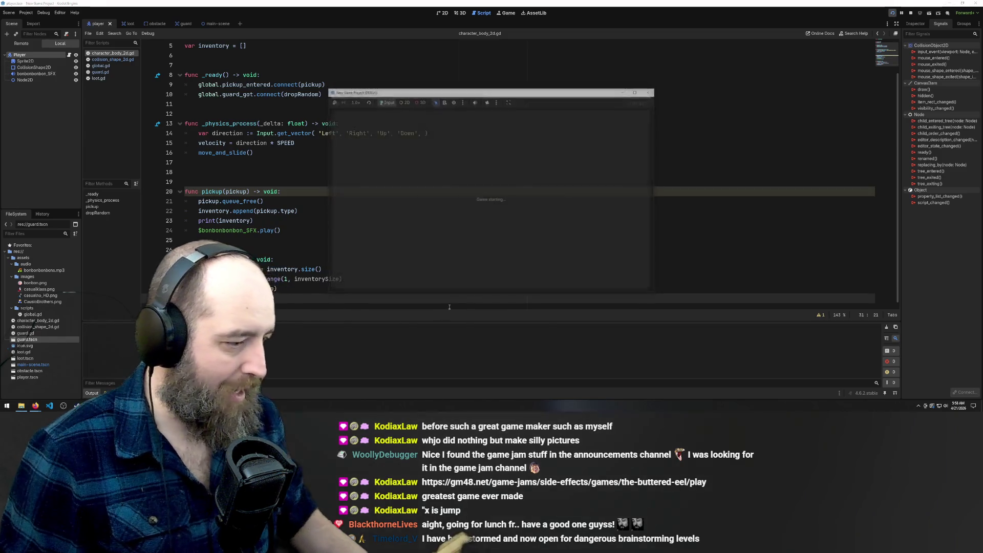
pyautogui.press('Up')
pyautogui.press('Left')
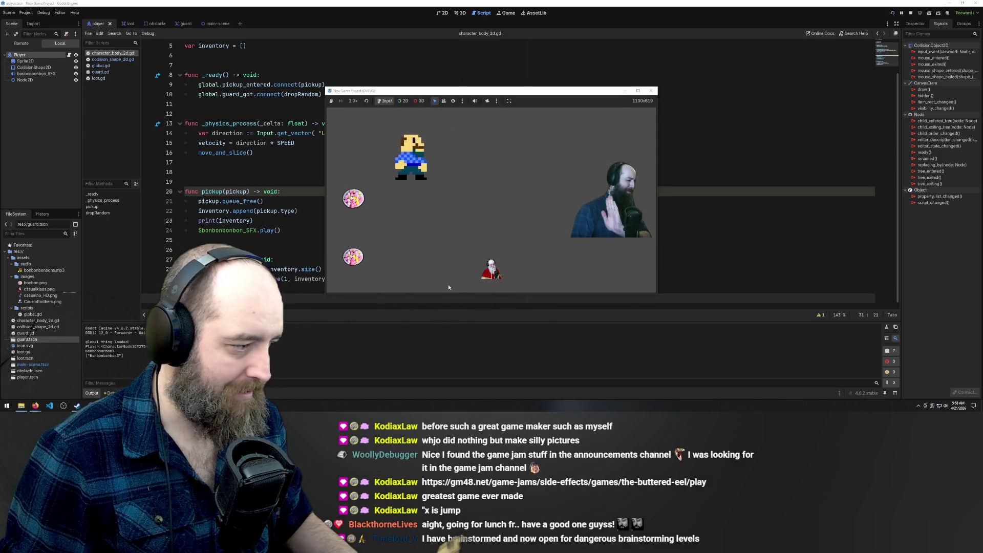
pyautogui.press('Down')
pyautogui.press('Left')
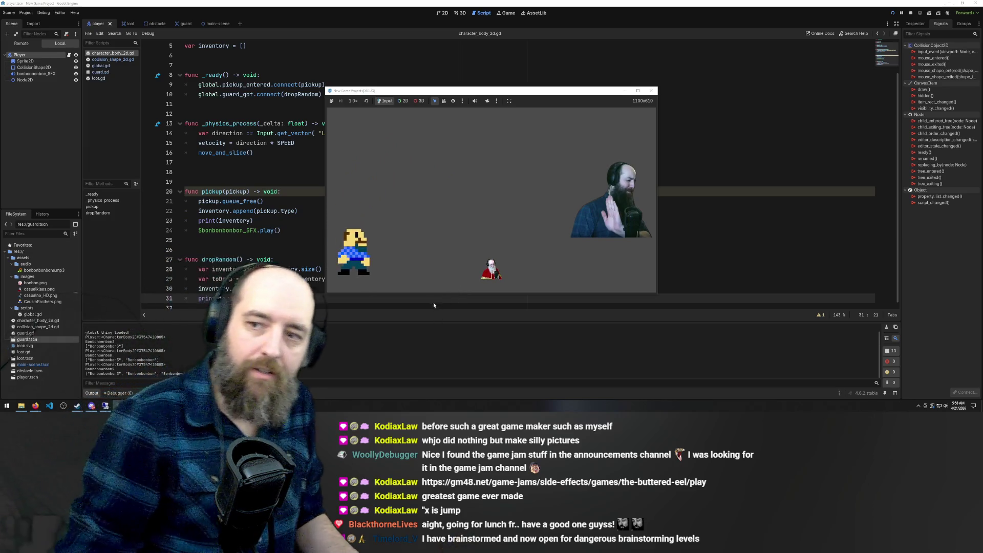
pyautogui.press('Right')
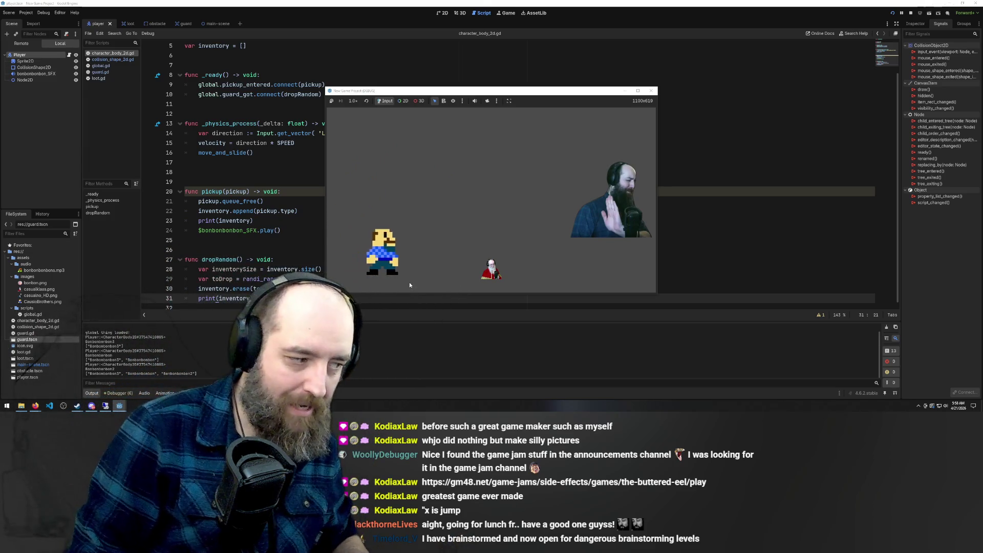
pyautogui.press('Right')
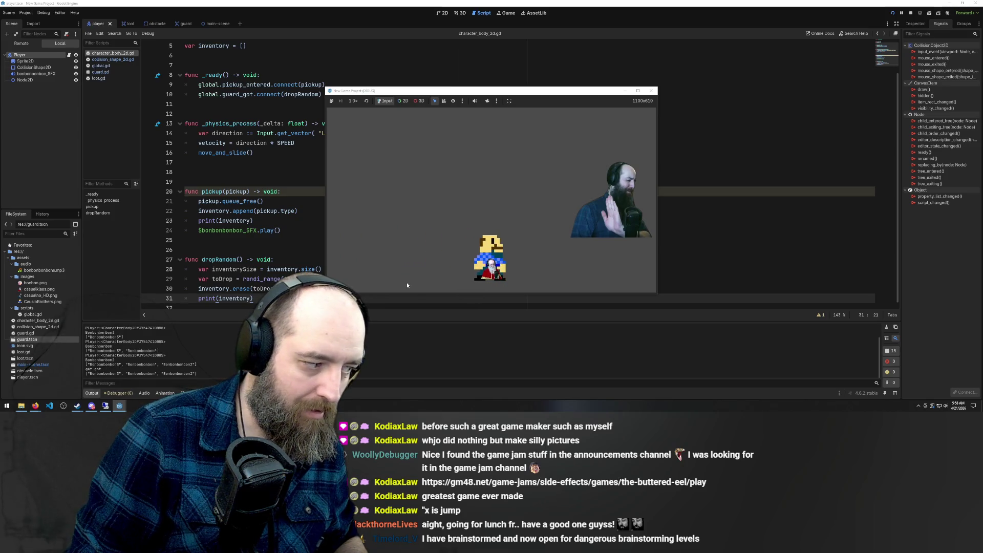
pyautogui.press('Up')
pyautogui.press('Left')
pyautogui.press('Down')
pyautogui.press('Right')
pyautogui.press('Up')
pyautogui.press('Up')
pyautogui.press('Left')
pyautogui.press('Down')
pyautogui.press('Right')
pyautogui.press('Up')
pyautogui.press('Left')
pyautogui.press('F8')
pyautogui.doubleClick(264, 289)
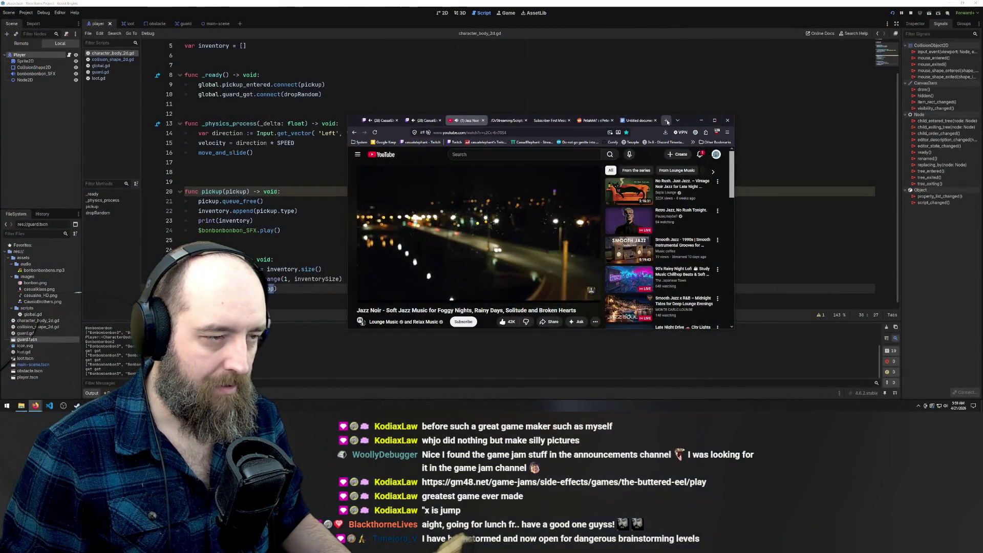
# Step: Google 'remove something from an array in godot', then return to line 30's removal call
pyautogui.click(666, 120)
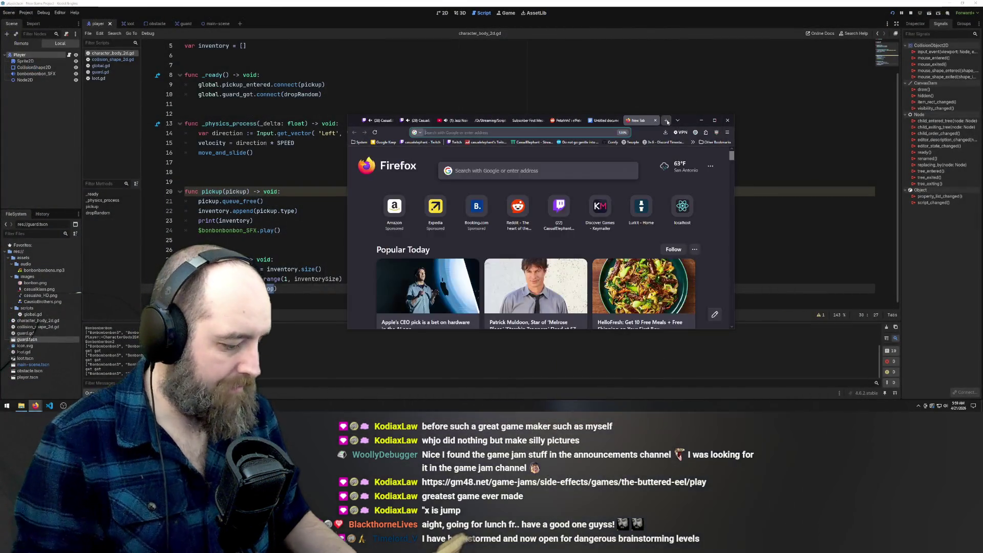
pyautogui.write('remove someth')
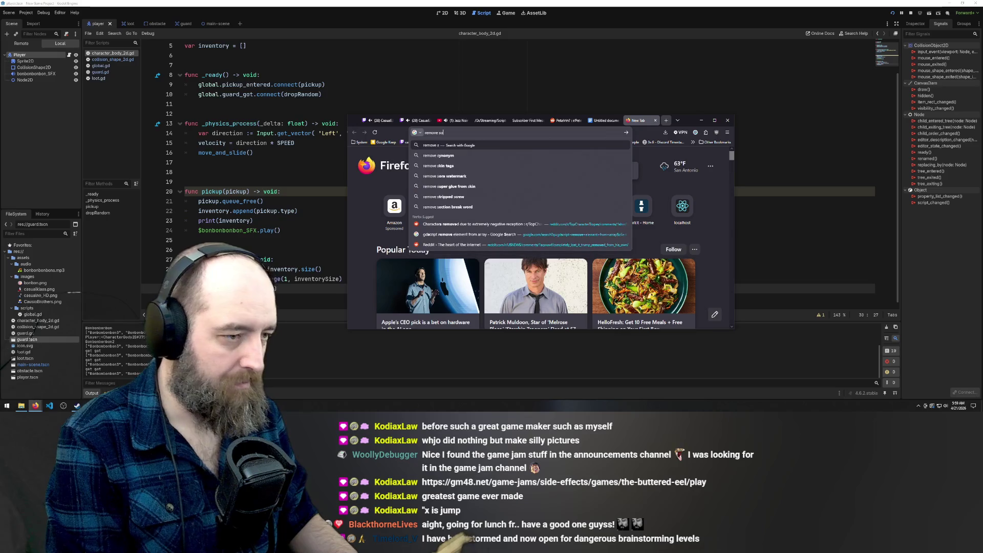
pyautogui.write('ing from an')
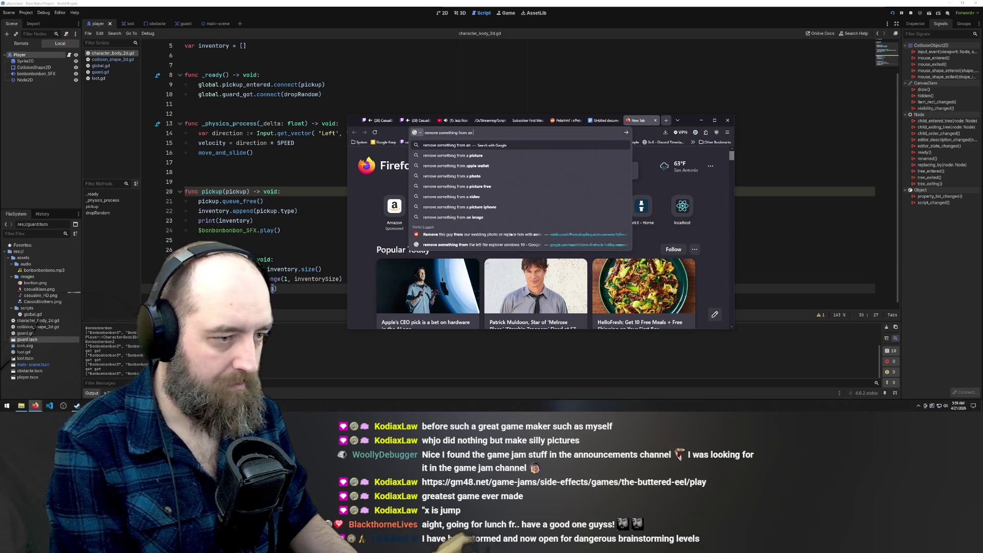
pyautogui.write(' array in godo')
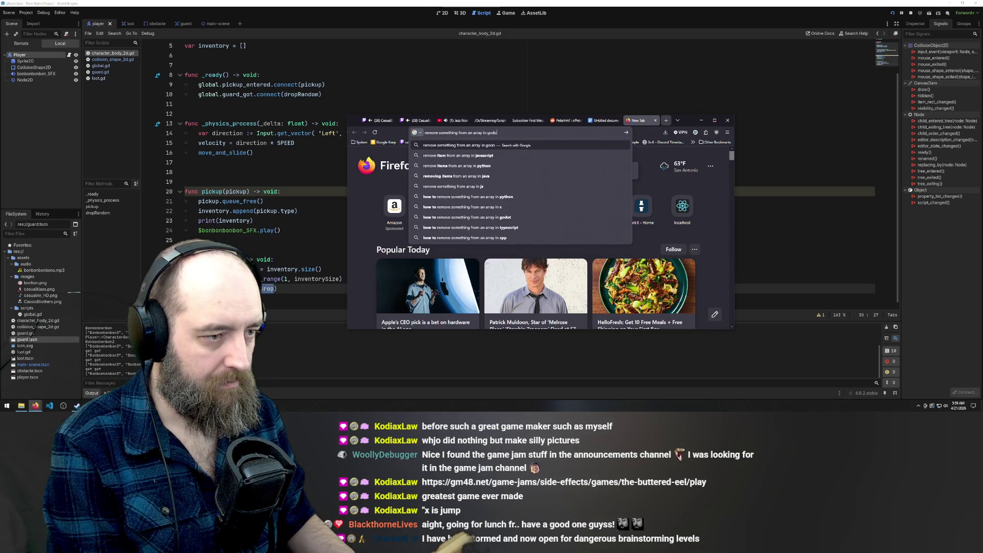
pyautogui.write('t')
pyautogui.press('Return')
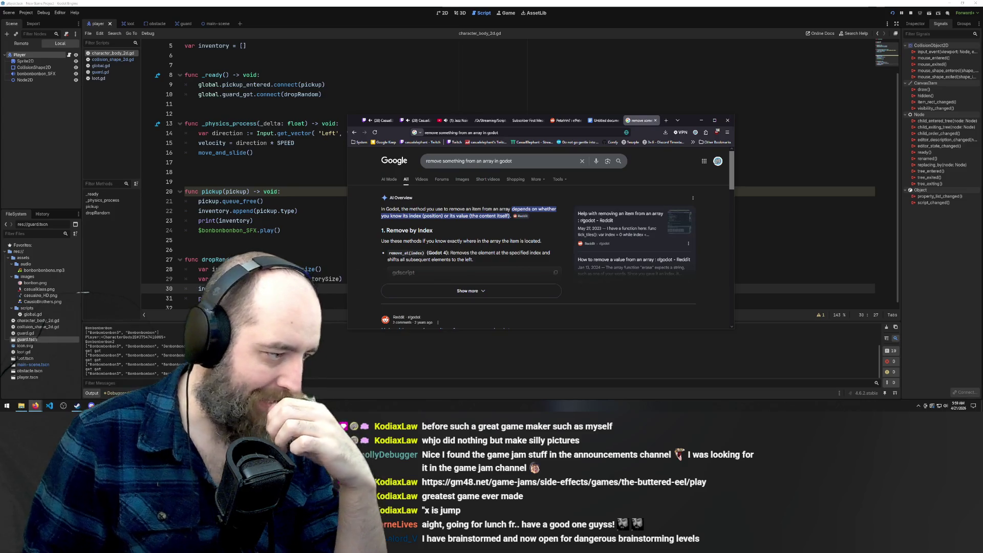
pyautogui.click(227, 279)
pyautogui.click(277, 288)
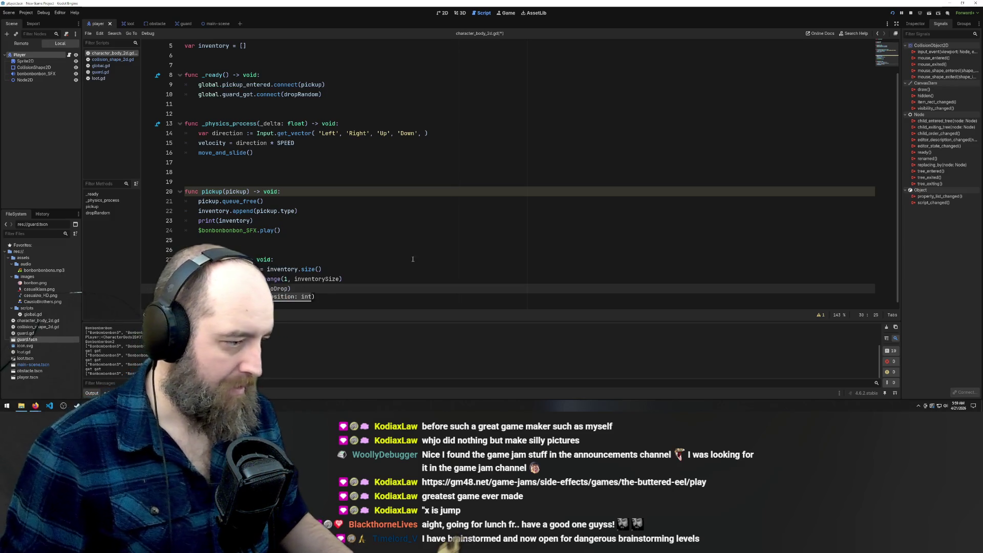
# Step: Save and run the game, collect both bonbons, and walk the player into the guard
pyautogui.click(424, 244)
pyautogui.press('F5')
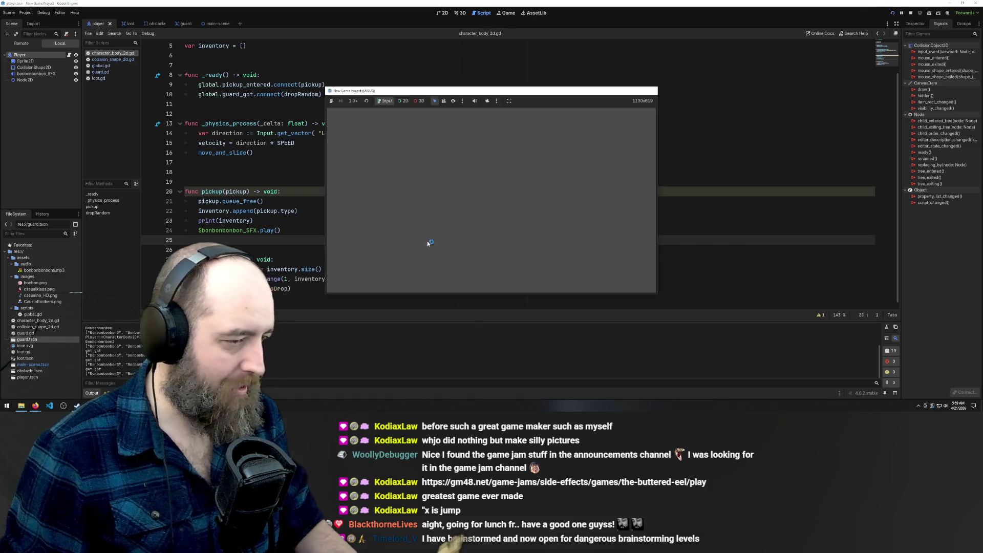
pyautogui.press('Up')
pyautogui.press('Left')
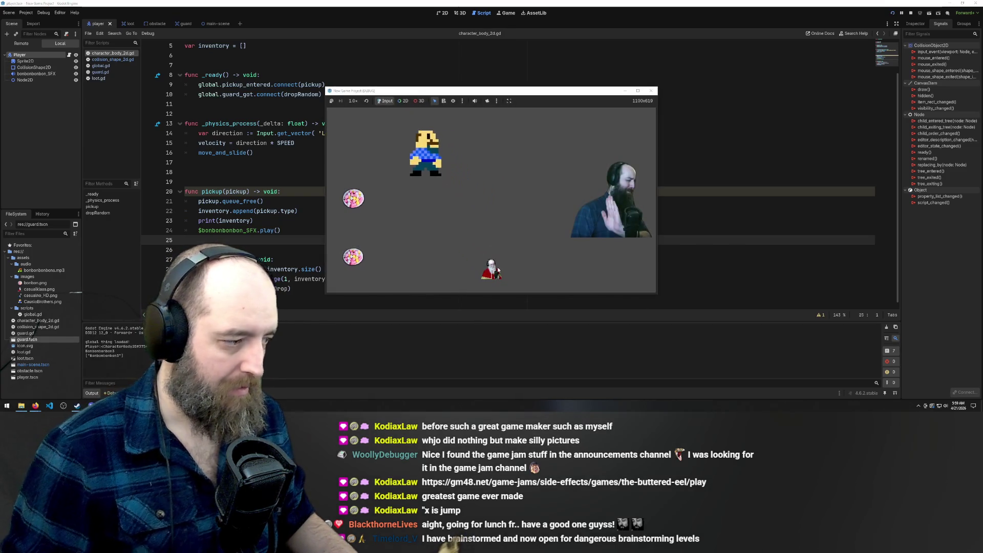
pyautogui.press('Down')
pyautogui.press('Left')
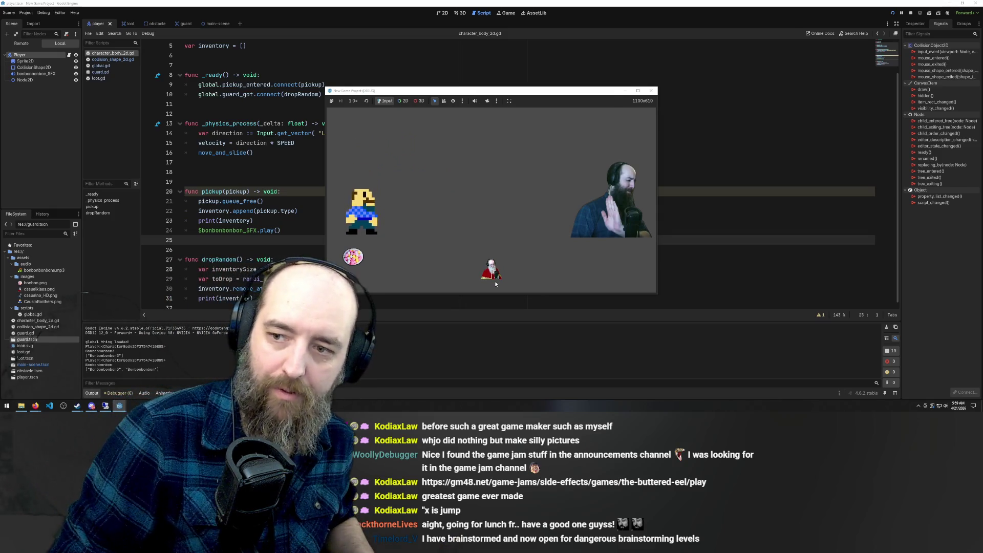
pyautogui.press('Down')
pyautogui.press('Right')
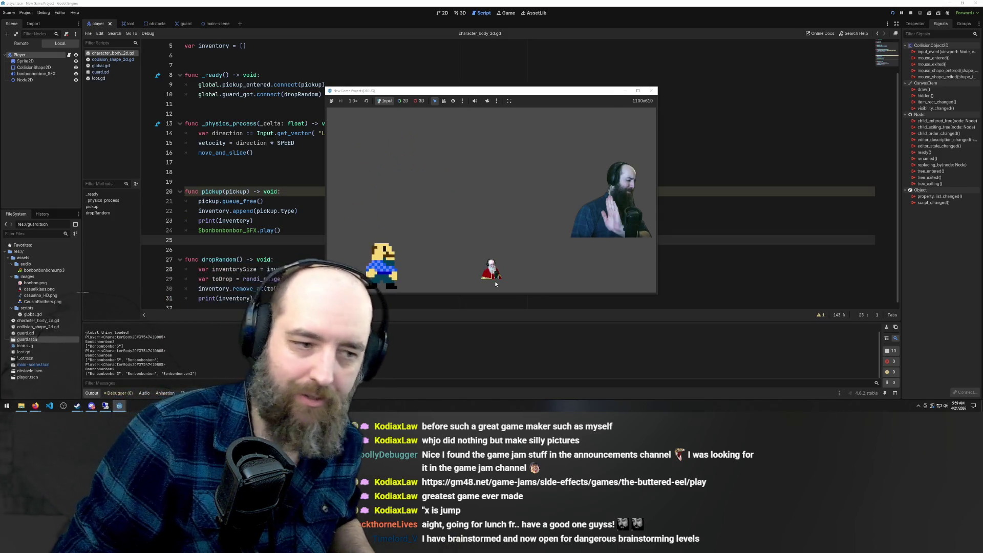
pyautogui.press('Right')
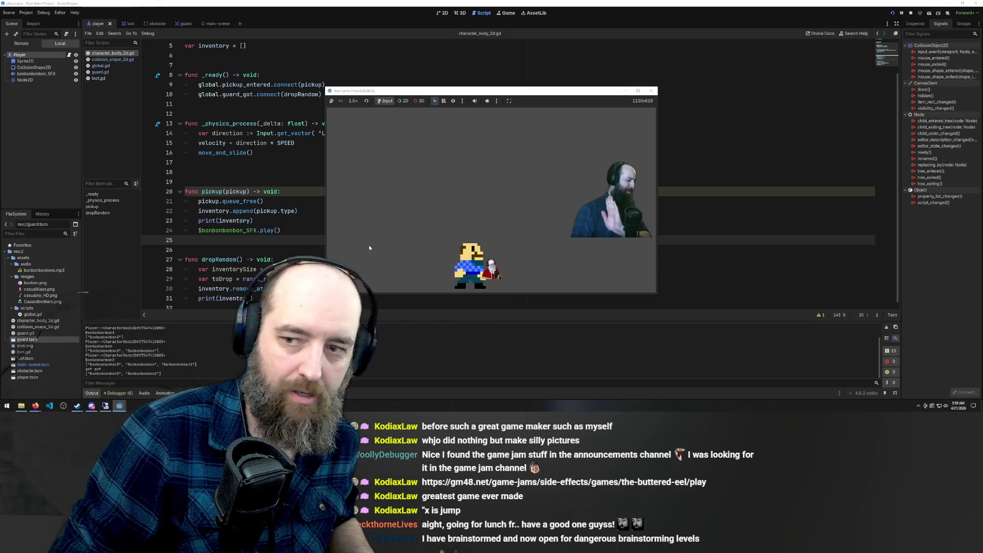
# Step: Keep stepping off and back onto the guard until the debugger halts the game
pyautogui.press('Up')
pyautogui.press('Left')
pyautogui.press('Left')
pyautogui.press('Down')
pyautogui.press('Right')
pyautogui.press('Up')
pyautogui.press('Right')
pyautogui.press('Up')
pyautogui.press('Left')
pyautogui.press('Down')
pyautogui.press('Right')
pyautogui.press('Up')
pyautogui.press('Left')
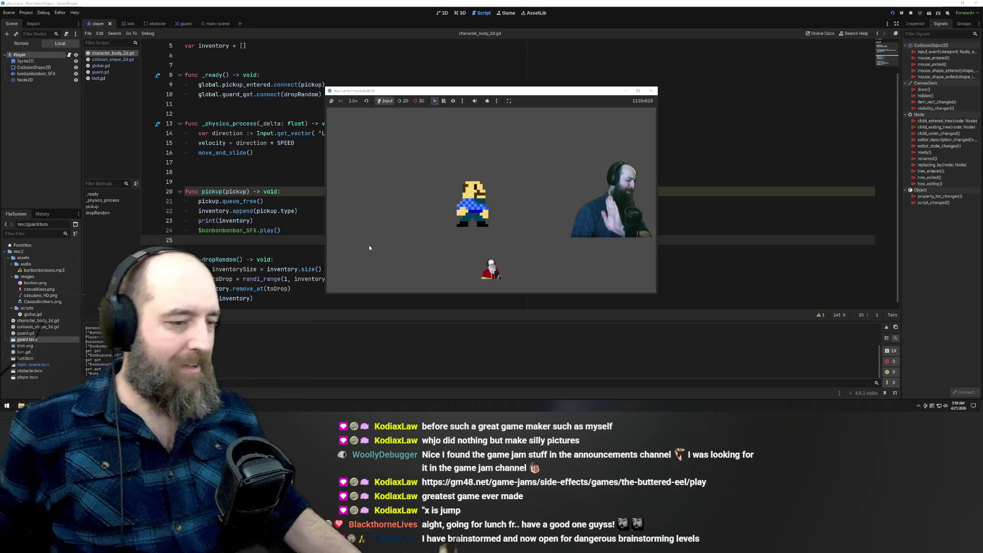
pyautogui.press('Down')
pyautogui.press('Down')
pyautogui.press('Left')
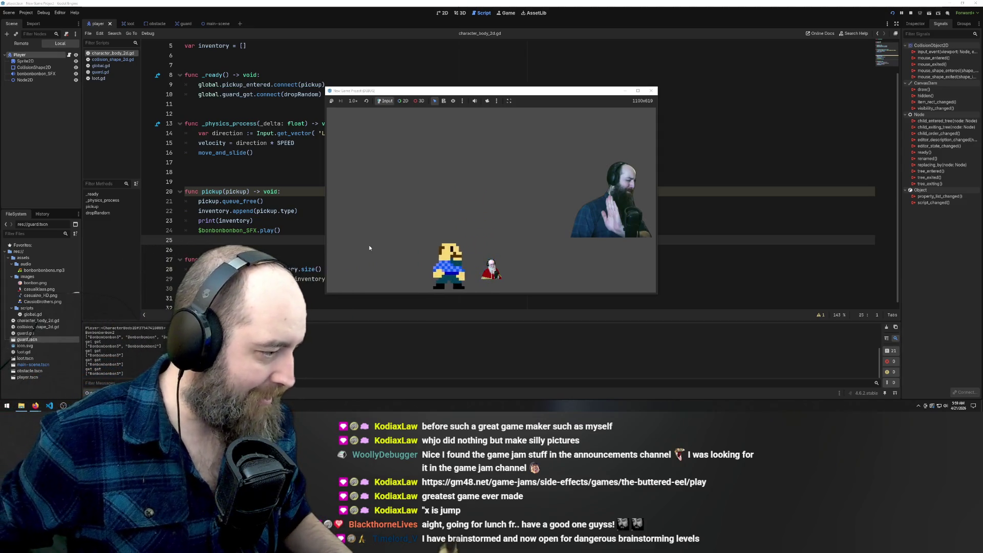
pyautogui.press('Right')
pyautogui.press('Up')
pyautogui.press('Right')
pyautogui.press('Down')
pyautogui.press('Left')
pyautogui.press('Up')
pyautogui.press('Left')
pyautogui.press('Right')
pyautogui.press('Down')
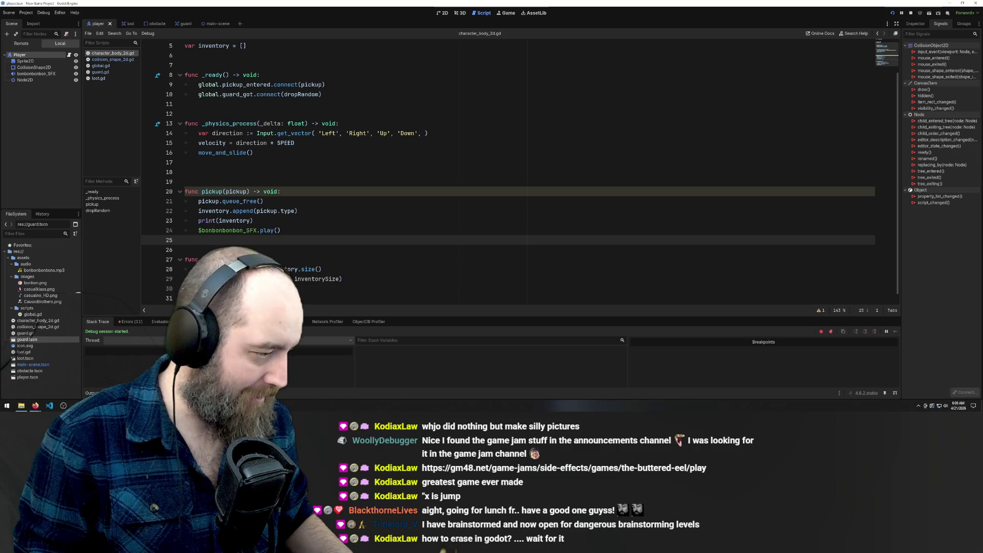
# Step: Review the out-of-bounds remove_at errors, change randi_range's lower bound from 1 to 0, and rerun
pyautogui.click(126, 321)
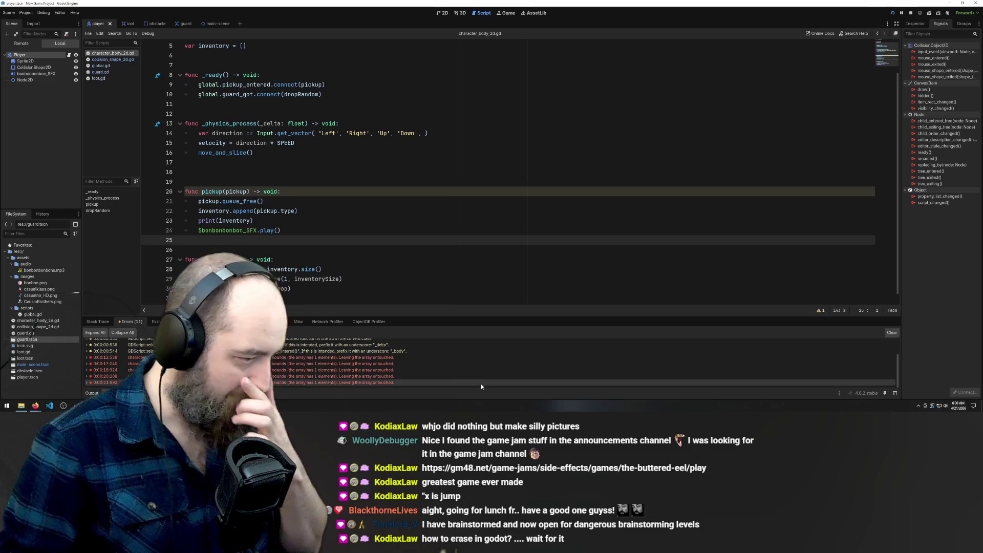
pyautogui.moveTo(480, 383)
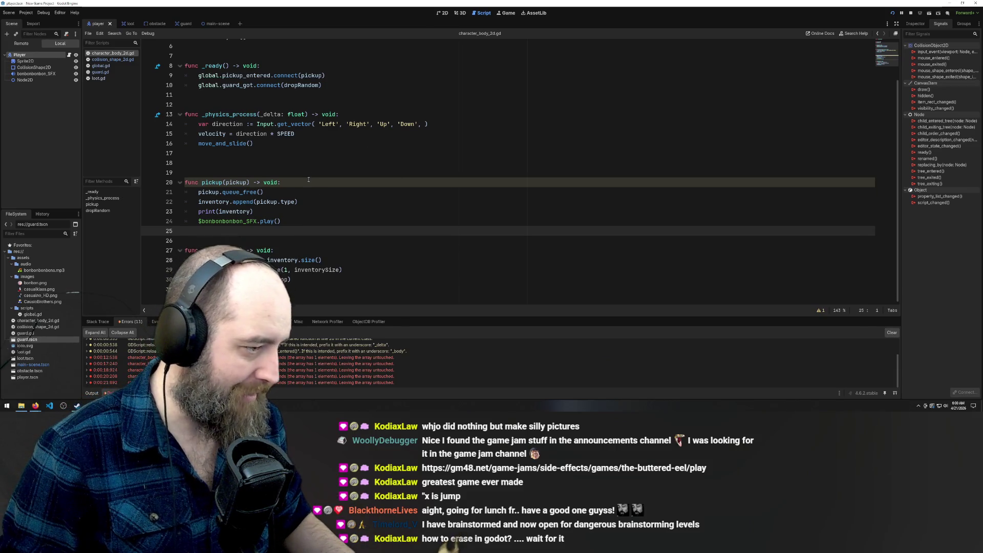
pyautogui.scroll(-1, 319, 194)
pyautogui.click(285, 270)
pyautogui.press('BackSpace')
pyautogui.write('0')
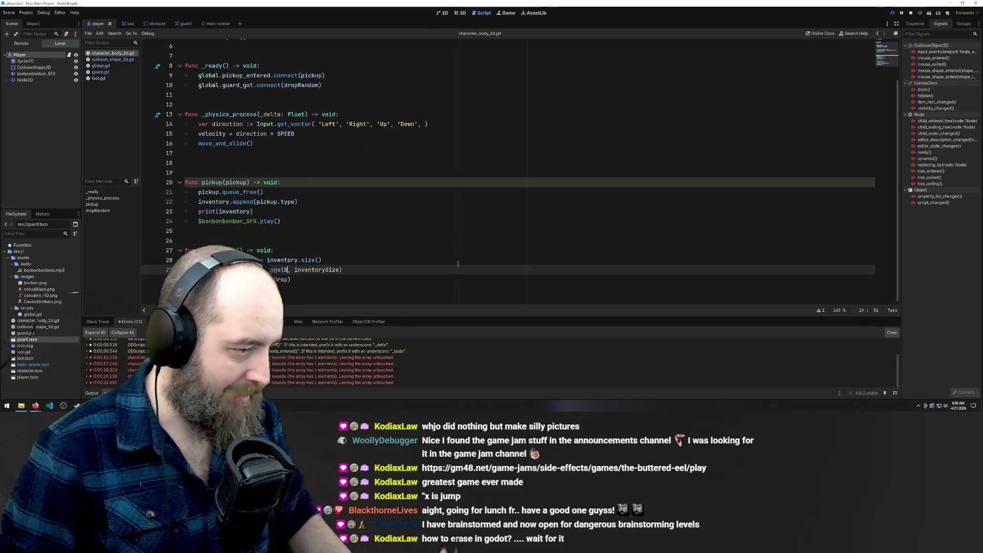
pyautogui.press('F5')
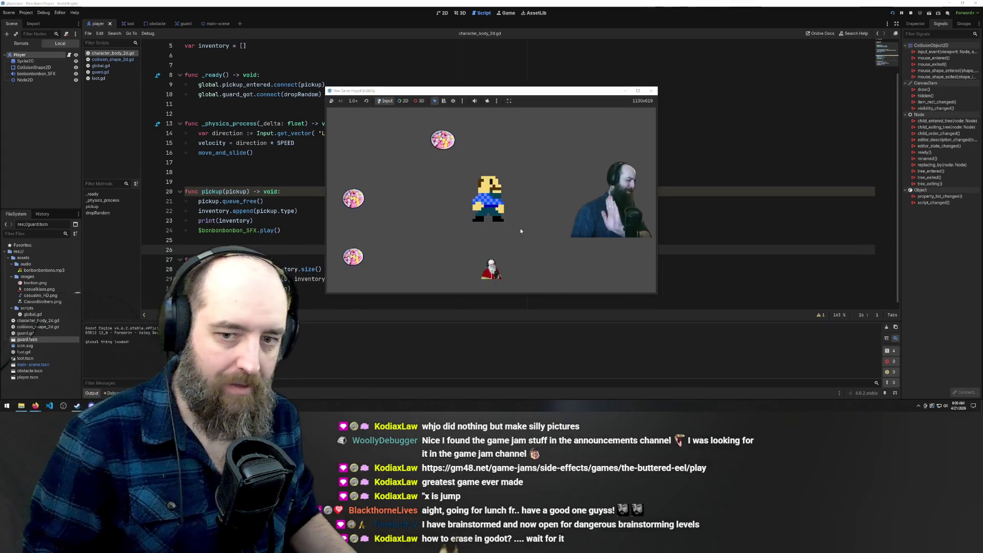
# Step: Walk the player around the level with the arrow keys to collect the bonbons
pyautogui.press('Left')
pyautogui.press('Up')
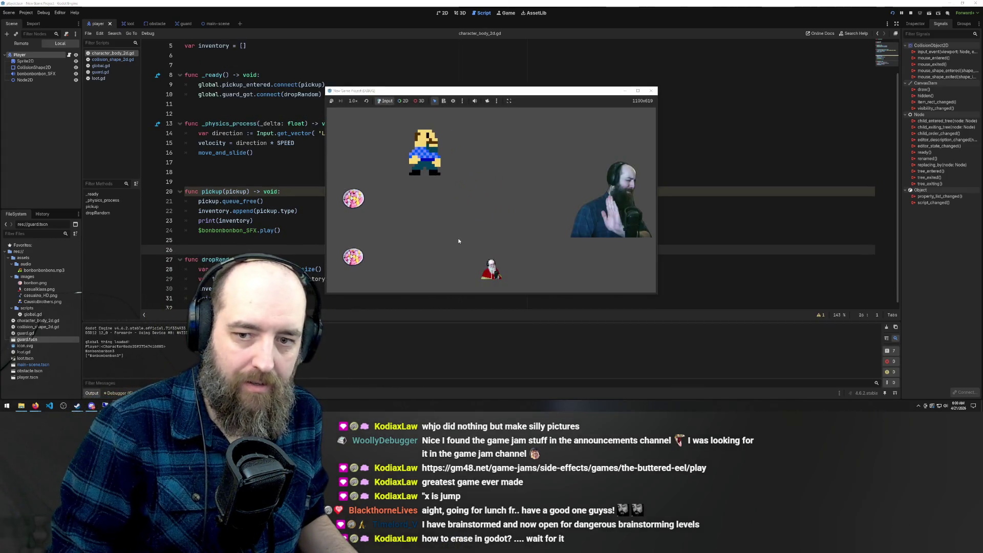
pyautogui.press('Left')
pyautogui.press('Down')
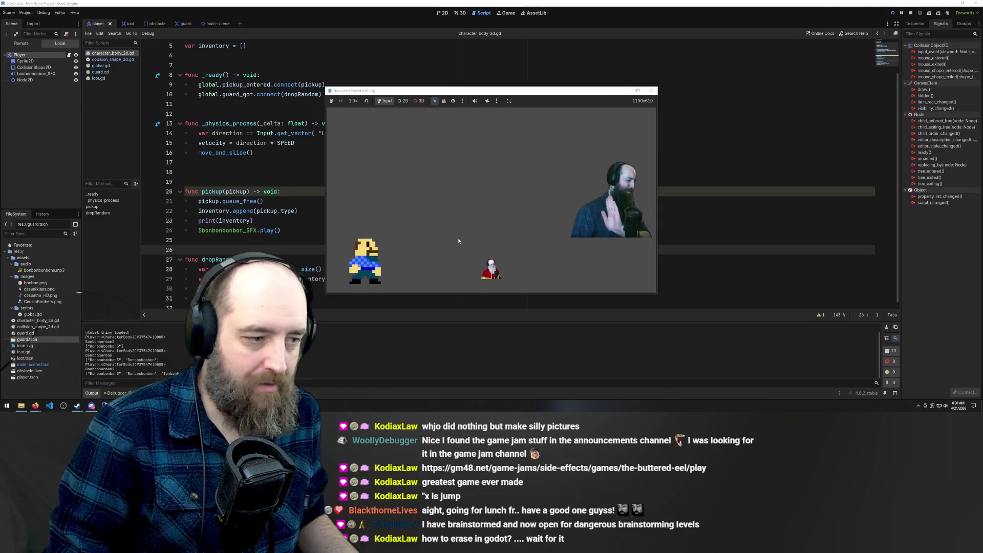
pyautogui.press('Right')
pyautogui.press('Up')
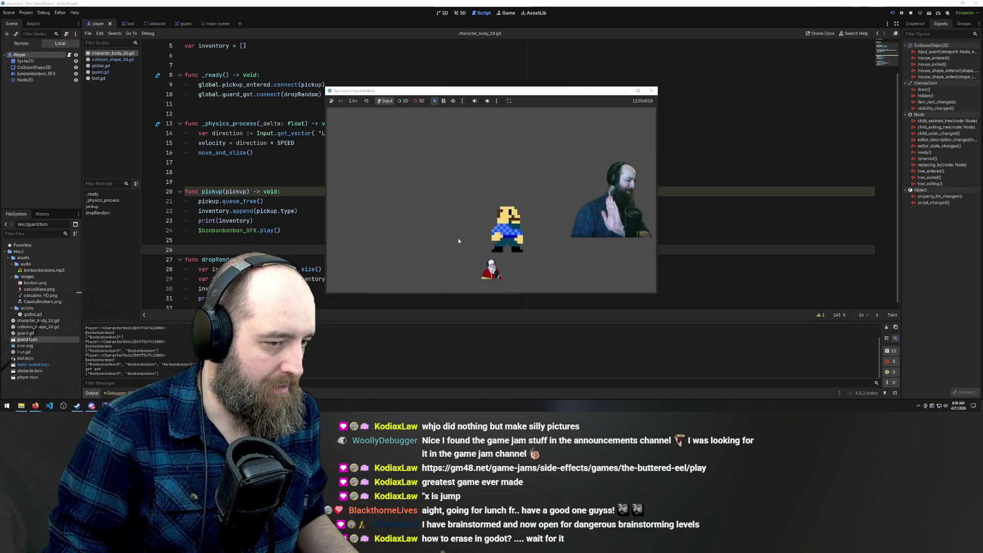
# Step: Steer the player onto the guard and move around it to trigger item drops
pyautogui.press('Down')
pyautogui.press('Left')
pyautogui.press('Up')
pyautogui.press('Down')
pyautogui.press('Right')
pyautogui.press('Right')
pyautogui.press('Up')
pyautogui.press('Down')
pyautogui.press('Left')
pyautogui.press('Left')
# Step: Walk the player away from and back onto the guard several times
pyautogui.press('Right')
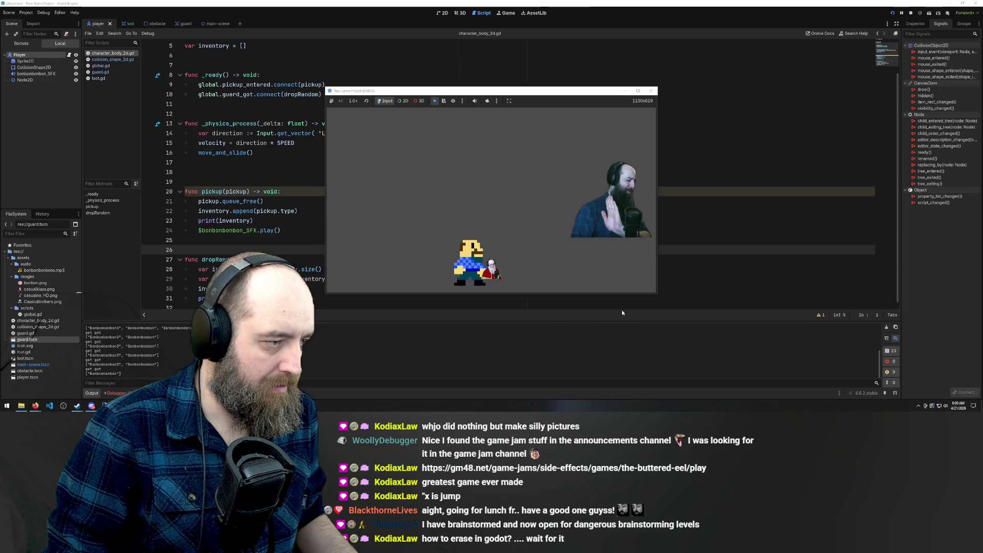
pyautogui.press('Left')
pyautogui.press('Right')
pyautogui.press('Right')
pyautogui.press('Left')
pyautogui.press('Right')
pyautogui.press('Left')
pyautogui.press('Right')
pyautogui.press('Up')
pyautogui.press('Up')
pyautogui.press('Down')
pyautogui.press('Left')
pyautogui.moveTo(92, 406)
pyautogui.press('Left')
pyautogui.press('Up')
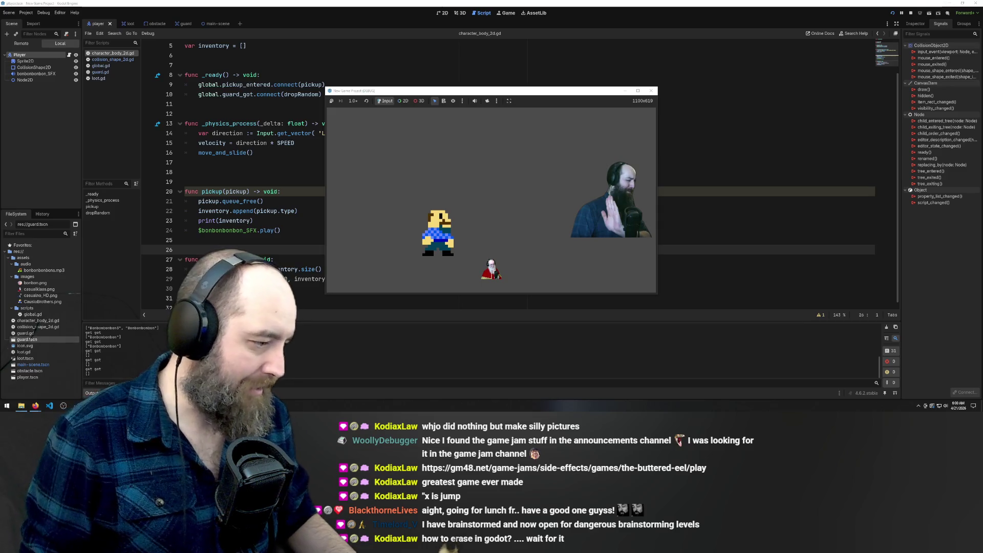
# Step: Stop the game with F8, review the Debugger errors, and relaunch it with F5
pyautogui.press('F8')
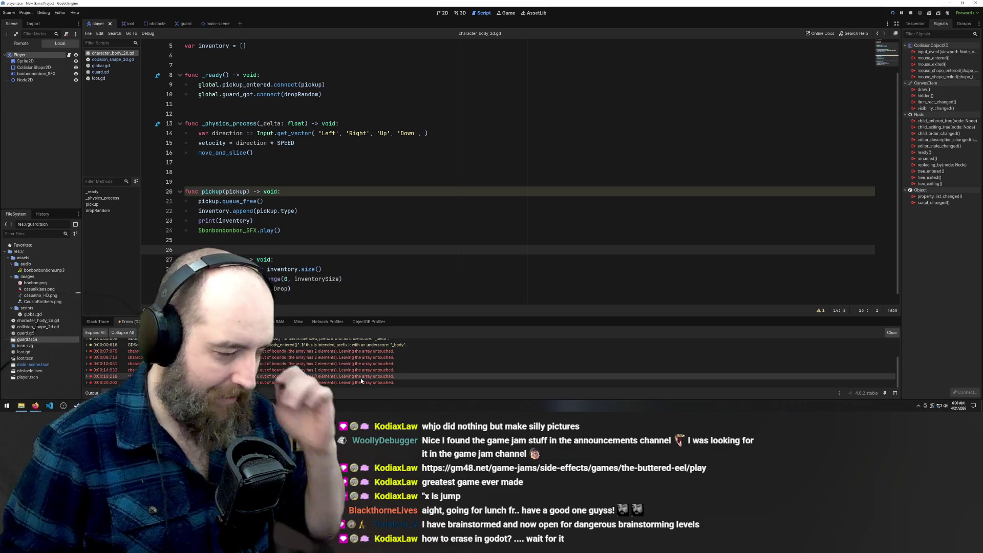
pyautogui.moveTo(355, 385)
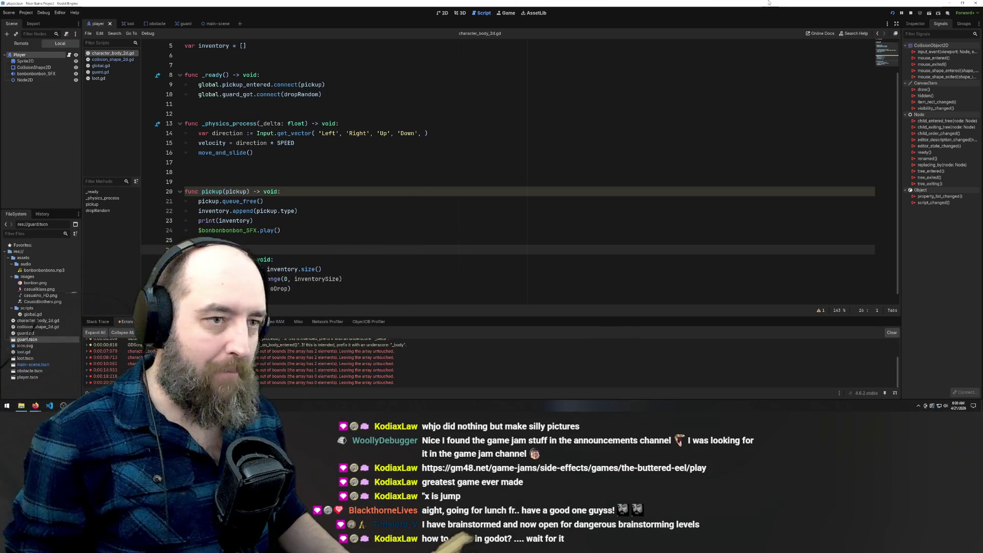
pyautogui.press('F5')
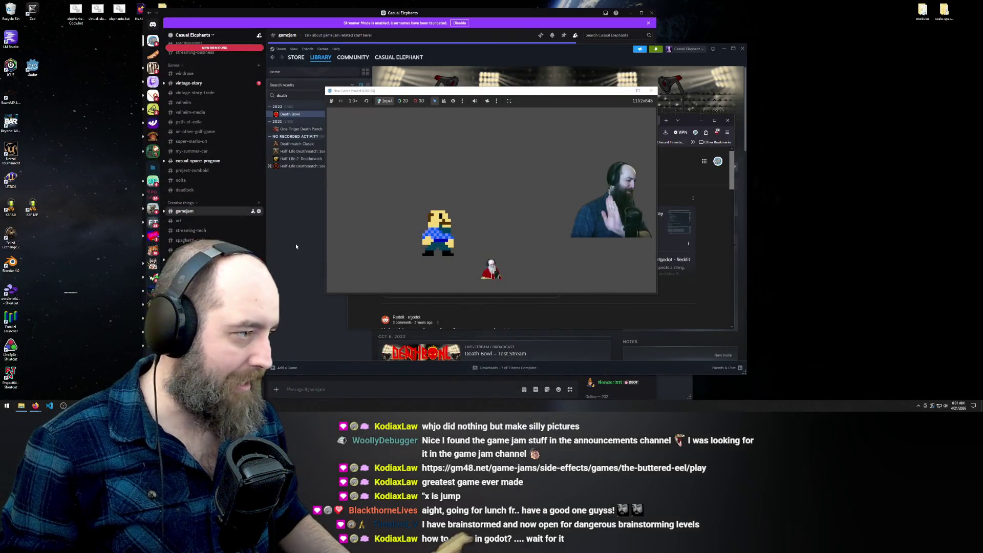
# Step: Bring up the Loot Goblin Trello board and mark the 'loot loss on damage' card complete
pyautogui.moveTo(36, 405)
pyautogui.click(64, 393)
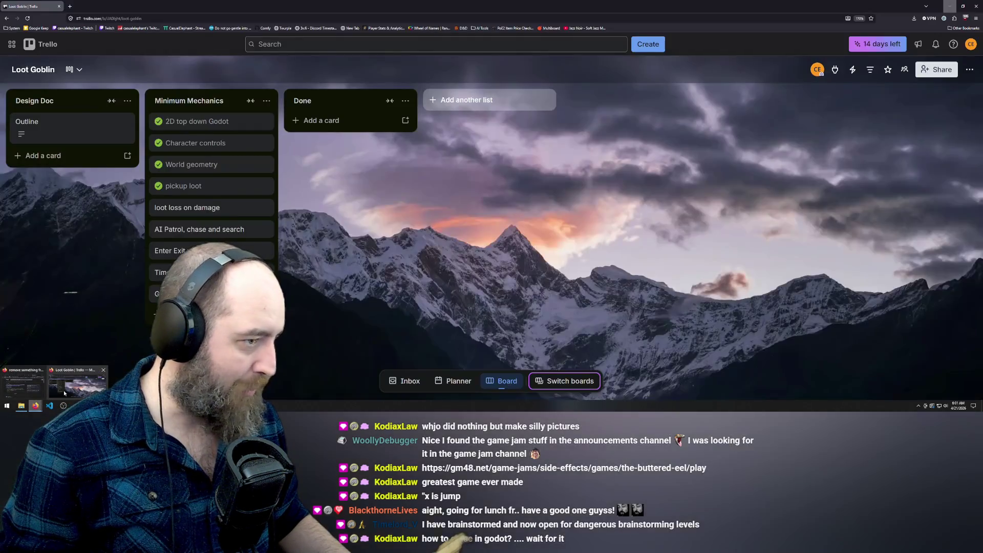
pyautogui.click(157, 208)
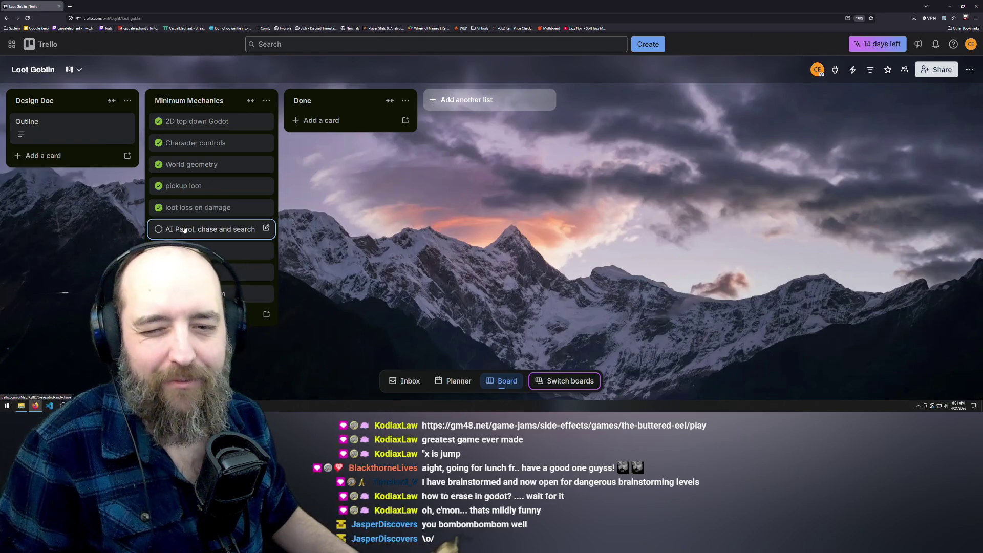
pyautogui.press('Left')
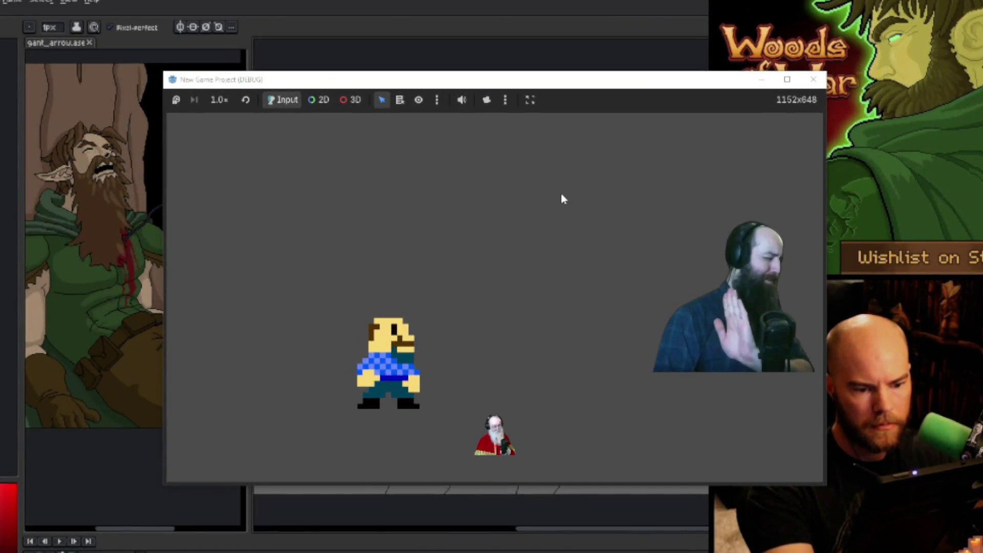
# Step: Close the running game window and relaunch the game with F5
pyautogui.press('Right')
pyautogui.press('Up')
pyautogui.press('Up')
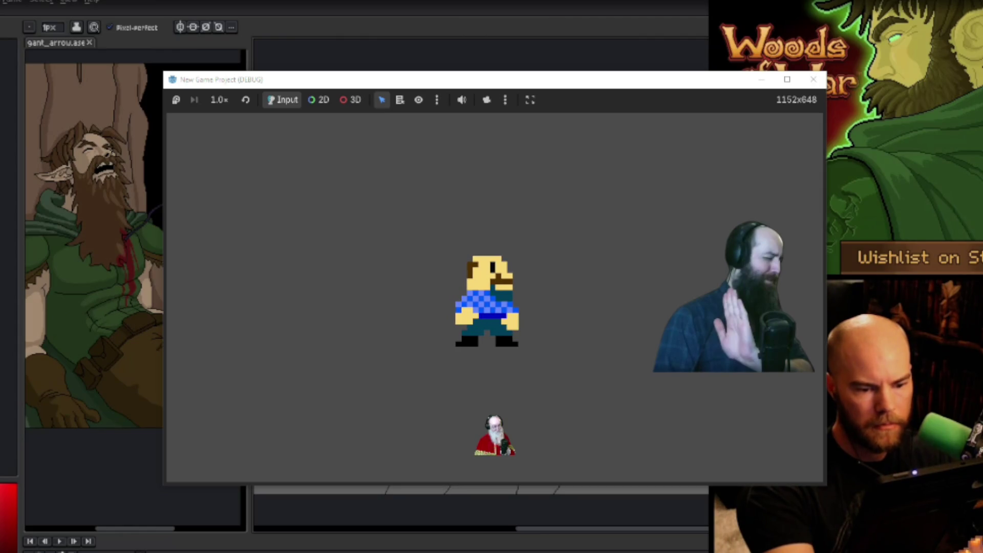
pyautogui.click(813, 79)
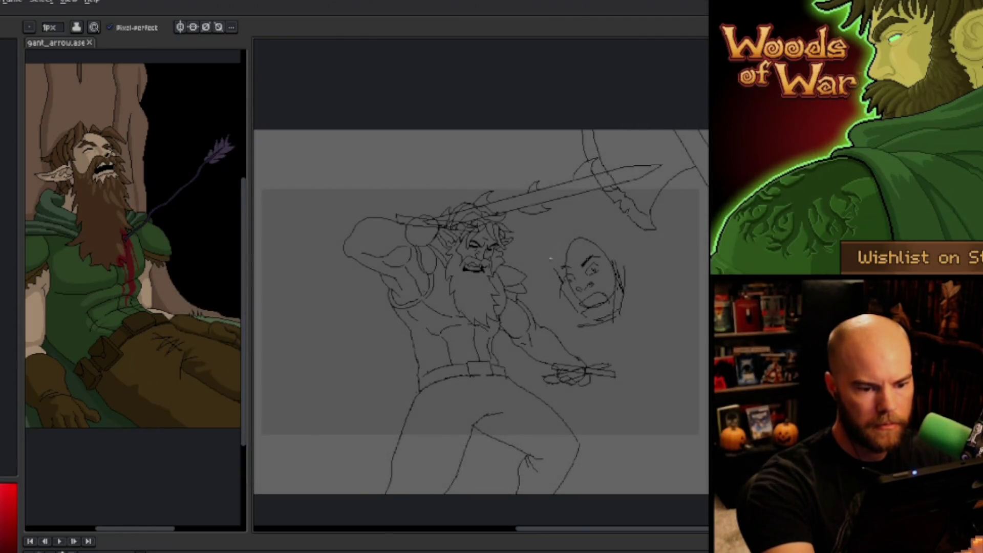
pyautogui.press('F5')
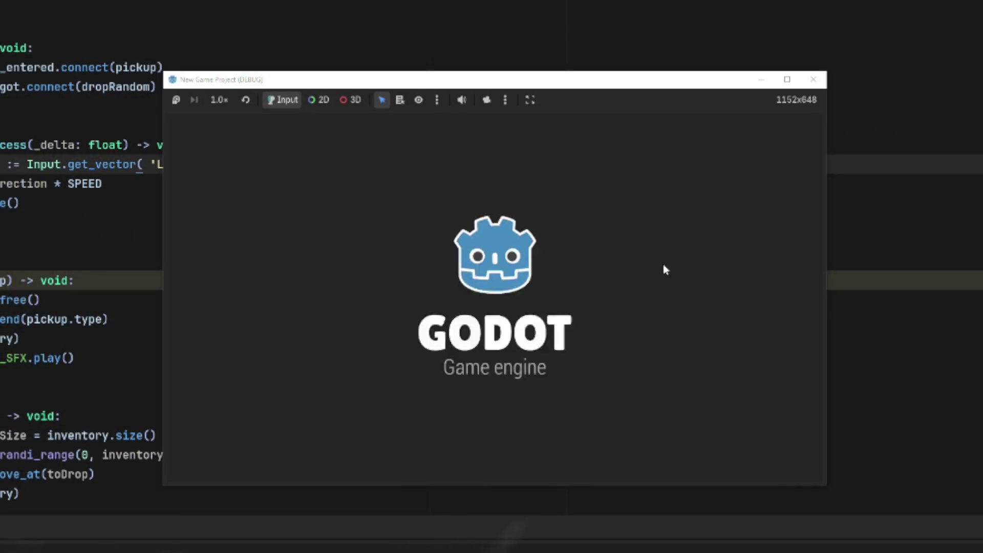
# Step: Walk the player around the level to collect every candy bowl, including the top one
pyautogui.press('Right')
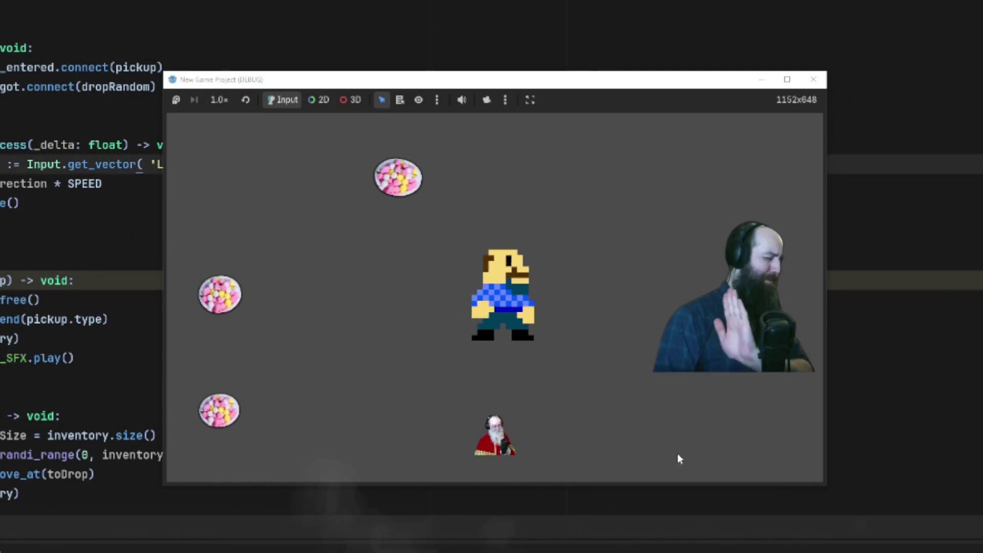
pyautogui.press('Down')
pyautogui.press('Right')
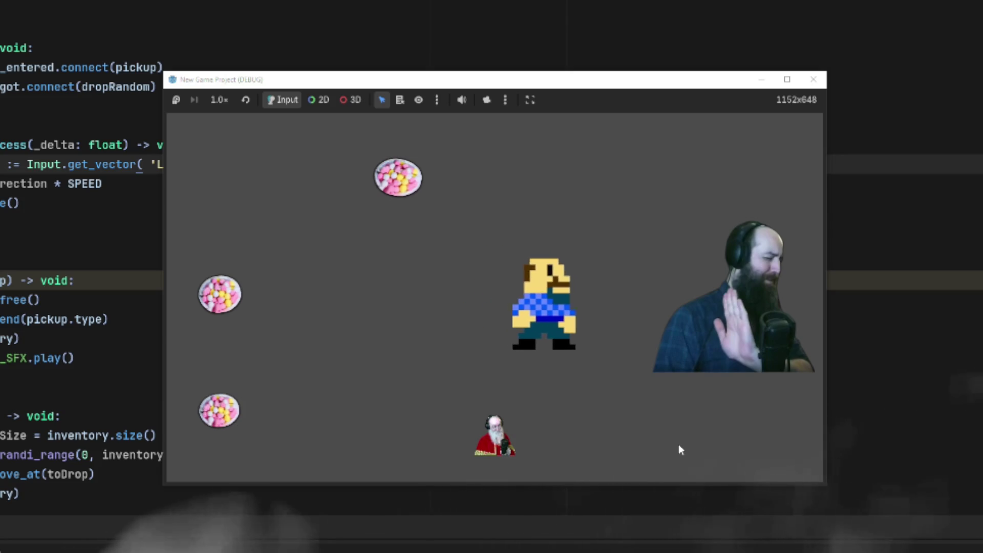
pyautogui.press('Left')
pyautogui.press('Right')
pyautogui.press('Right')
pyautogui.press('Up')
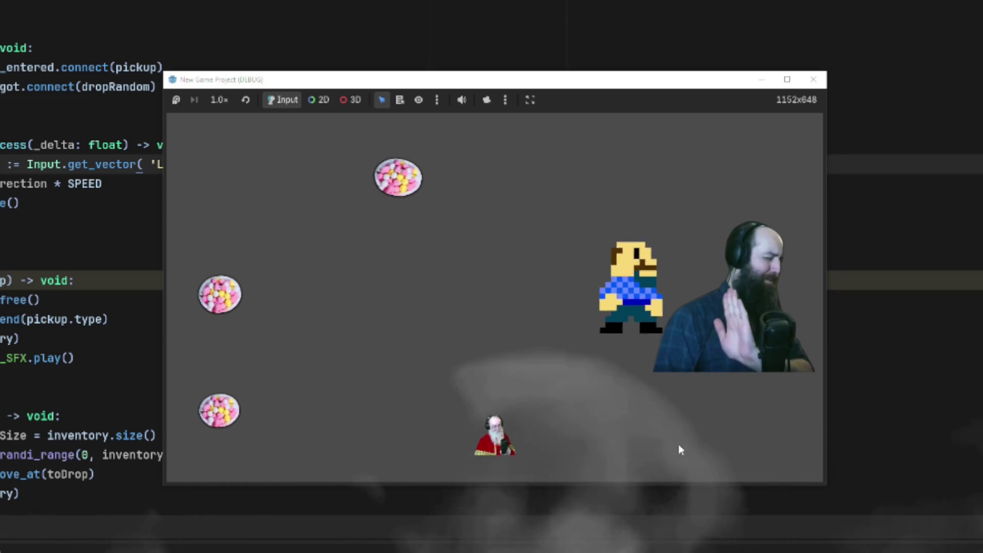
pyautogui.press('Left')
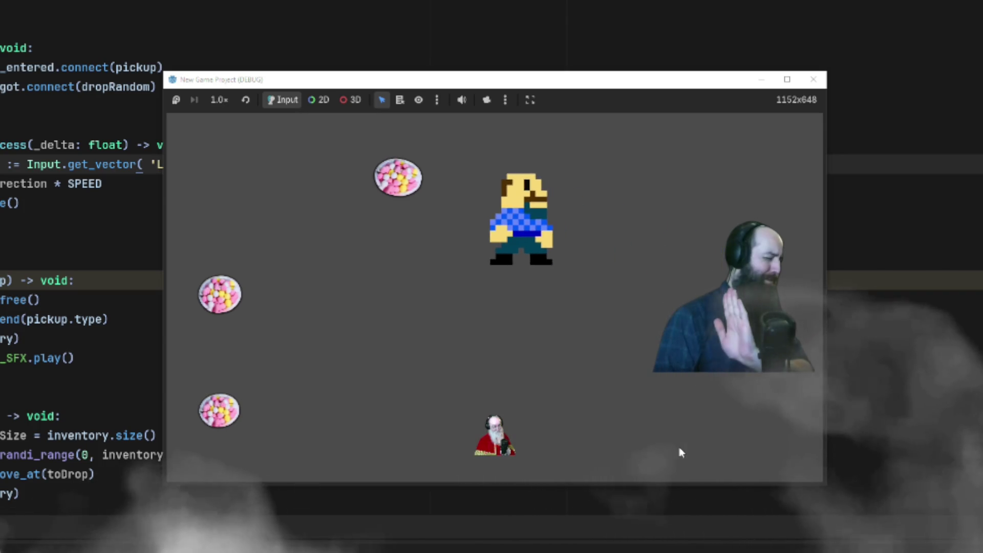
pyautogui.press('Up')
pyautogui.press('Down')
pyautogui.press('Down')
pyautogui.press('Left')
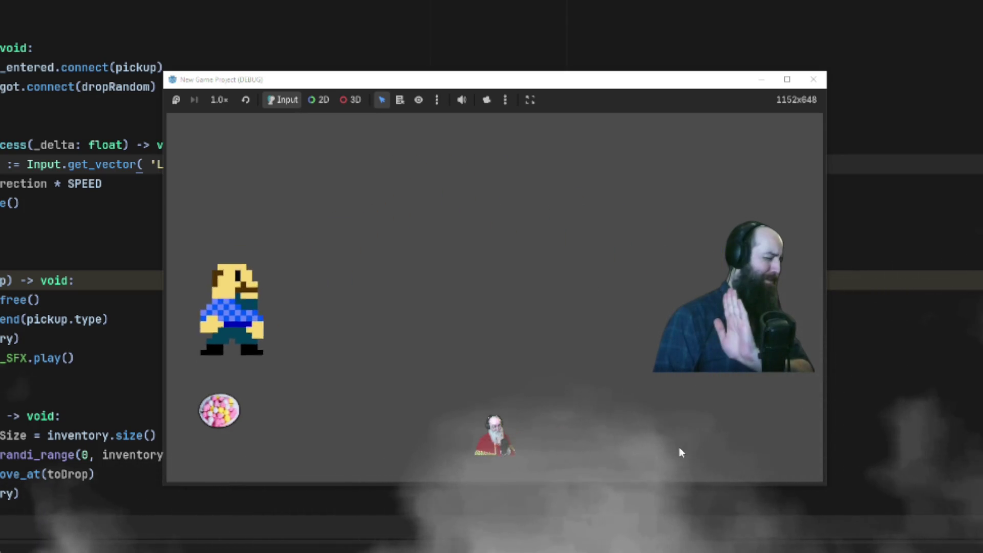
pyautogui.press('Down')
pyautogui.press('Right')
# Step: Steer the player into the guard at the bottom, then walk up-left away from it
pyautogui.press('Right')
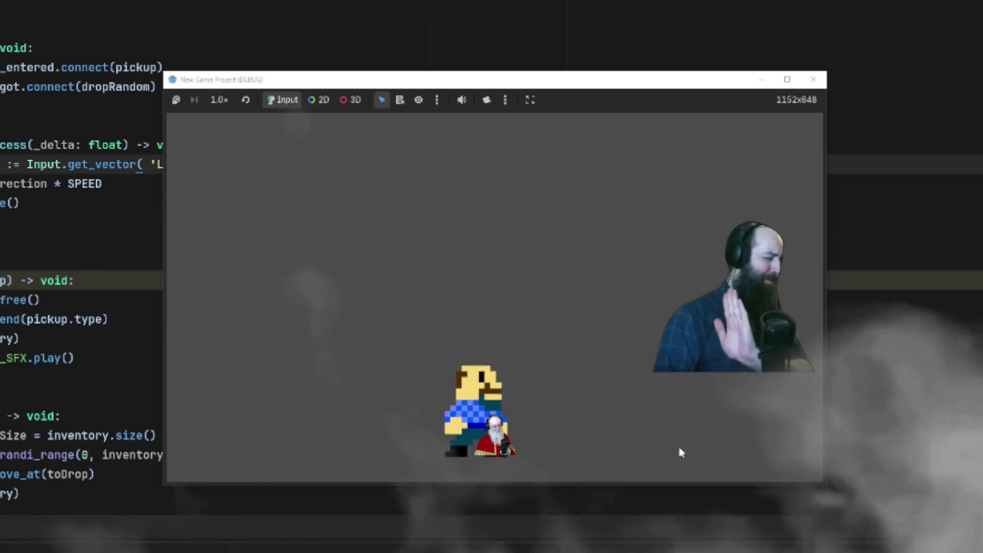
pyautogui.press('Up')
pyautogui.press('Left')
pyautogui.press('Down')
pyautogui.press('Down')
pyautogui.press('Right')
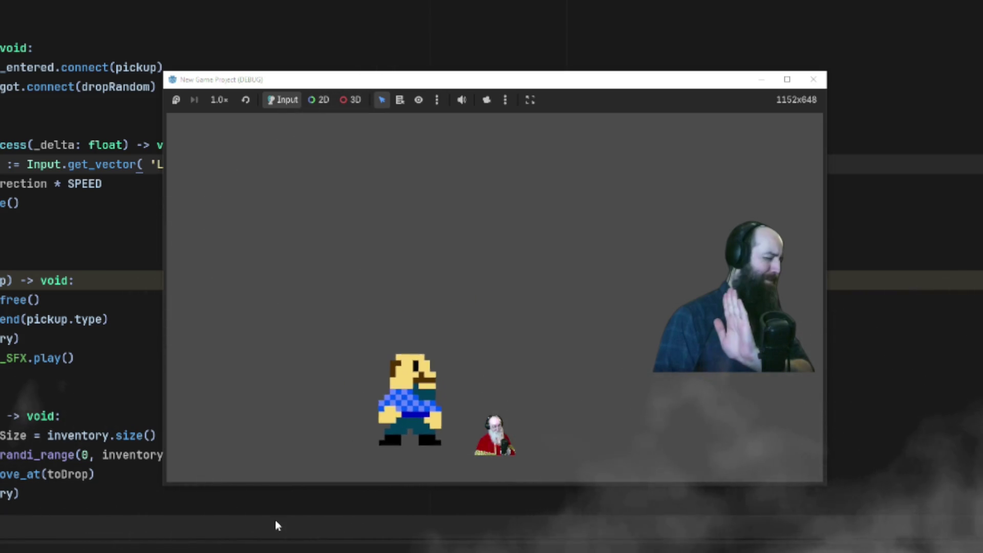
pyautogui.press('Down')
pyautogui.press('Up')
pyautogui.press('Left')
pyautogui.press('Down')
pyautogui.press('Right')
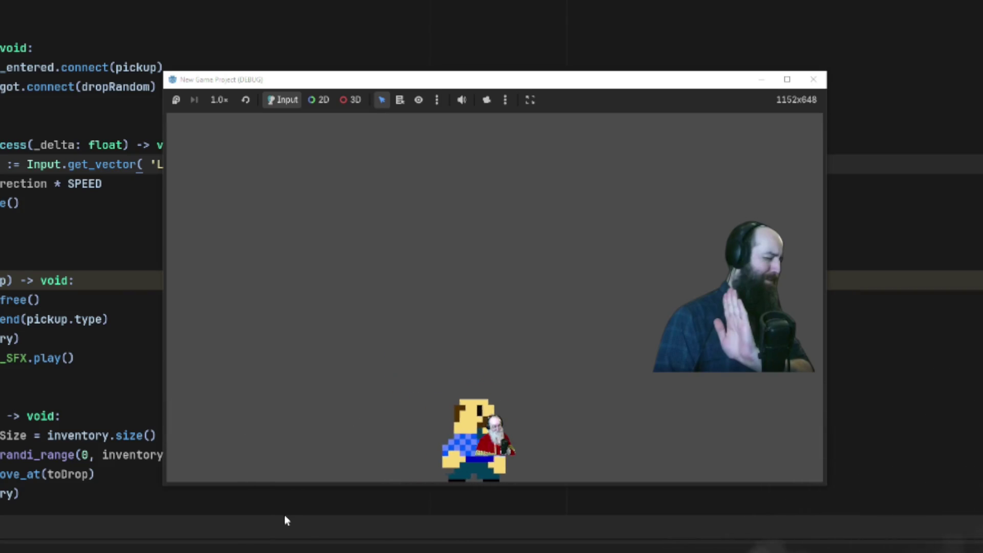
pyautogui.press('Up')
pyautogui.press('Left')
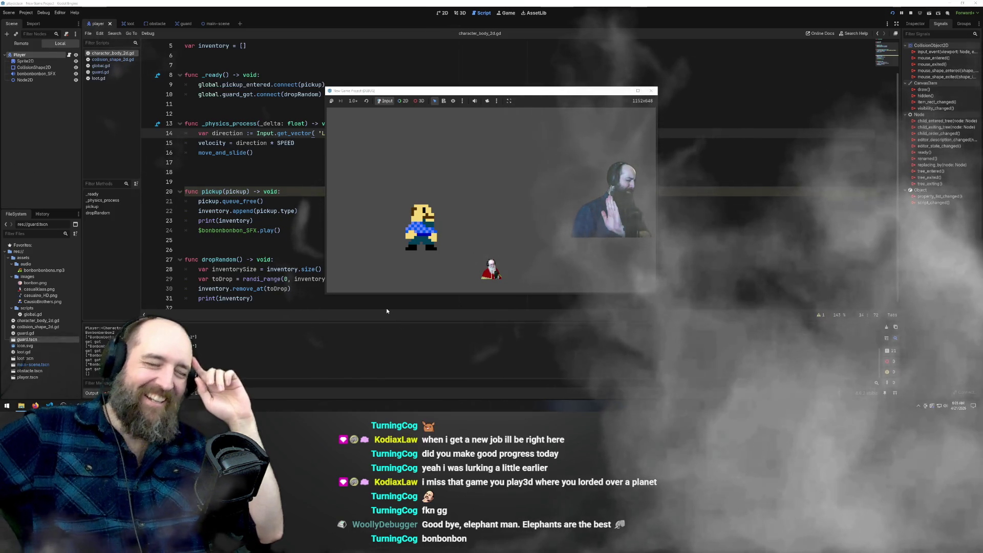
# Step: Bring up the Twitch pixel-art stream in Firefox, check its address, then switch to the Jazz Noir tab
pyautogui.click(35, 405)
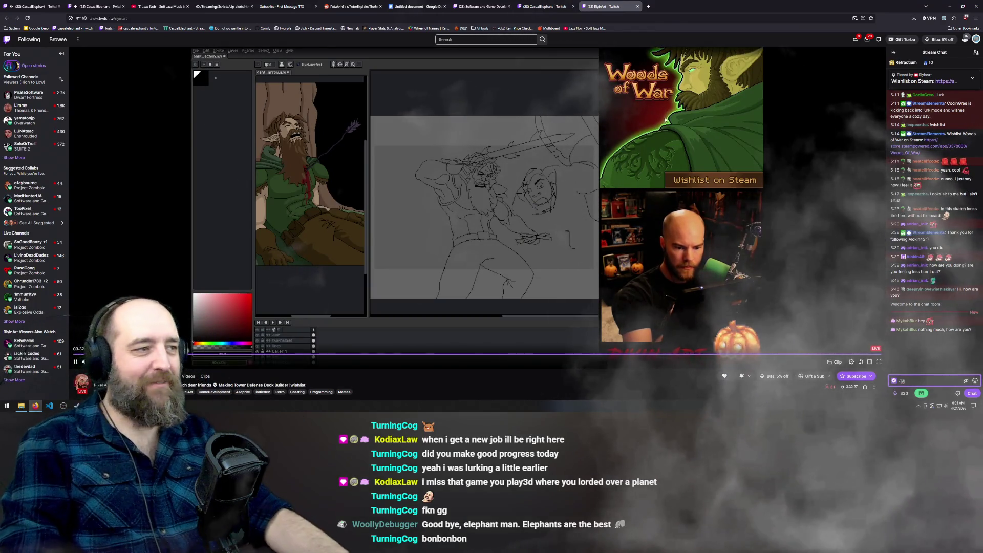
pyautogui.click(113, 18)
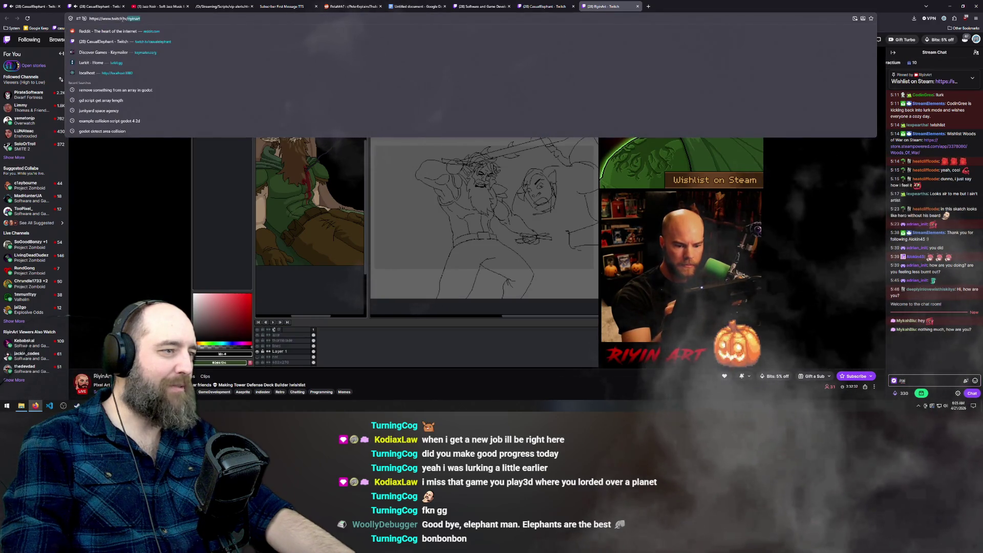
pyautogui.click(122, 232)
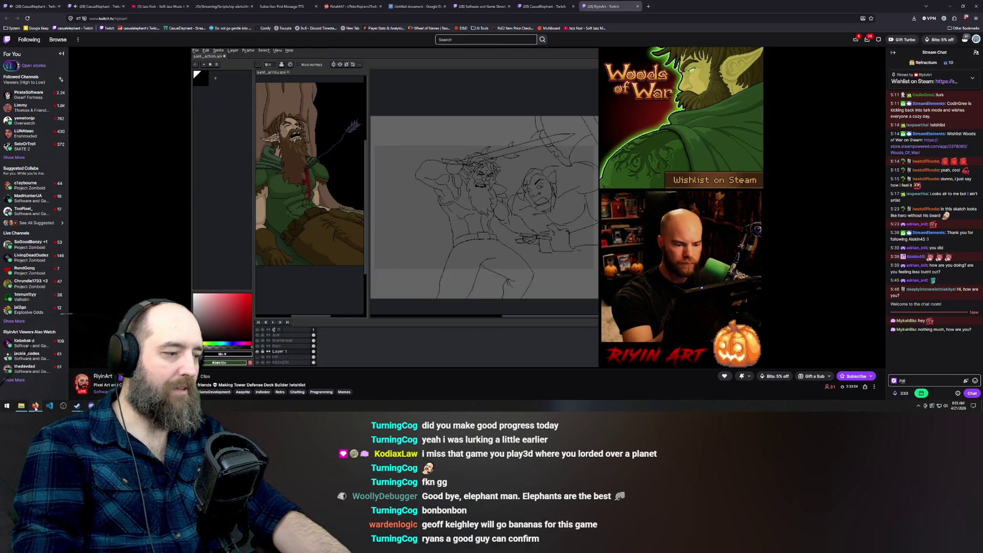
pyautogui.click(159, 6)
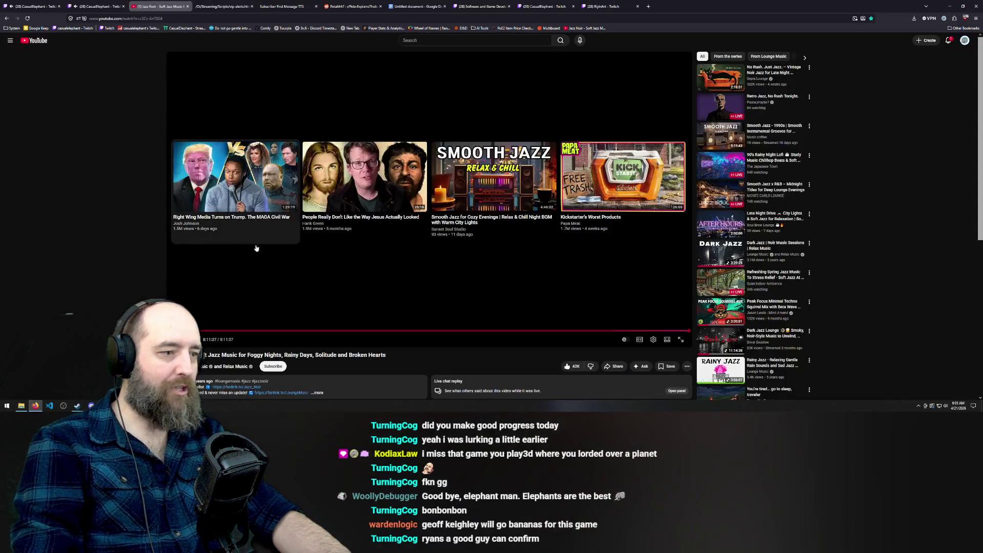
# Step: Resume the Jazz Noir video from around the 5:57:10 mark
pyautogui.click(547, 330)
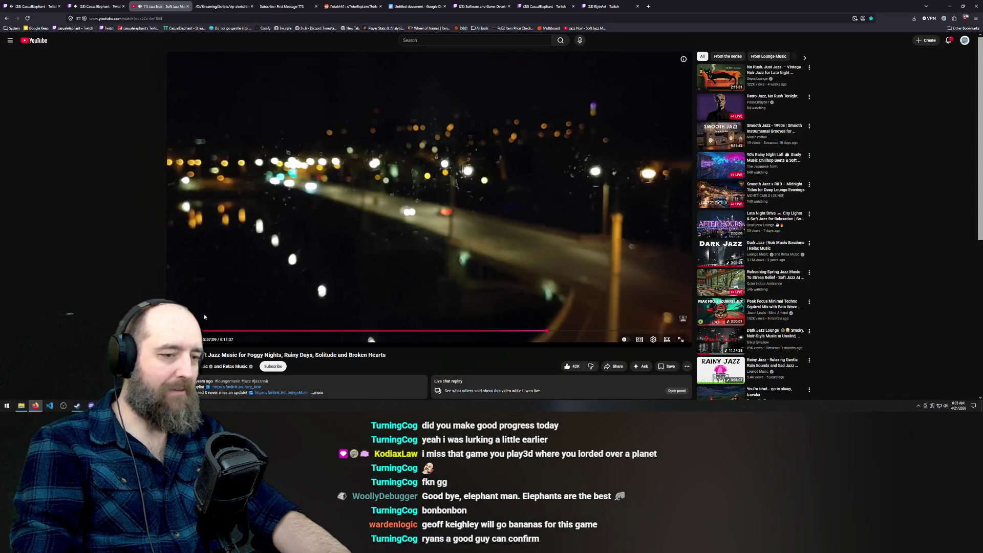